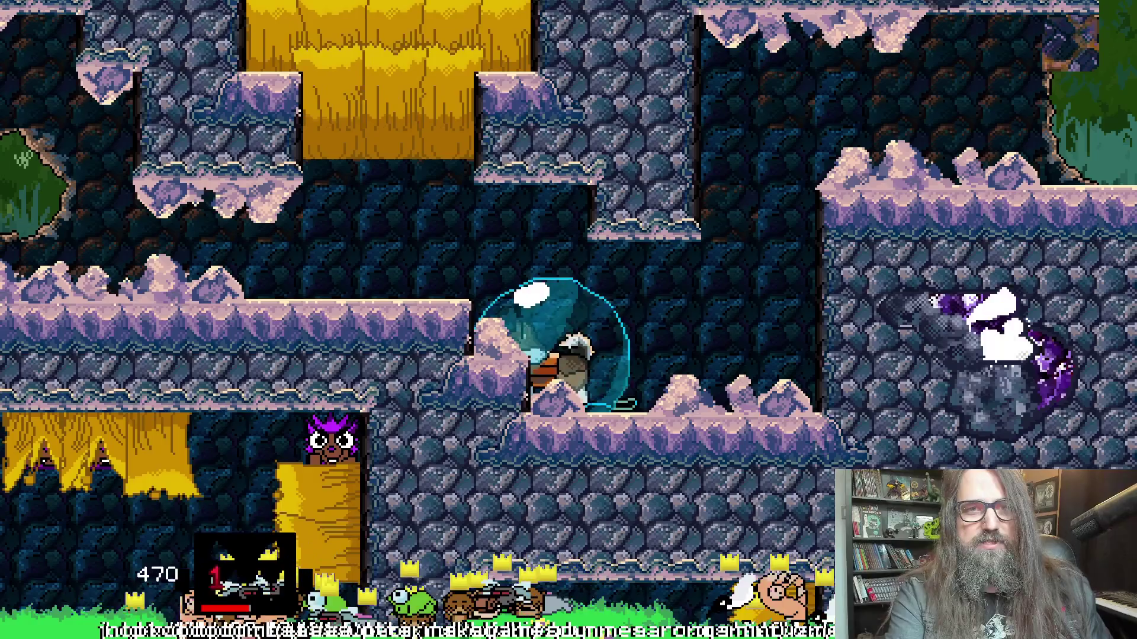
# Load the saved game from the title menu's Continue option
pyautogui.hotkey('alt', 'Tab')
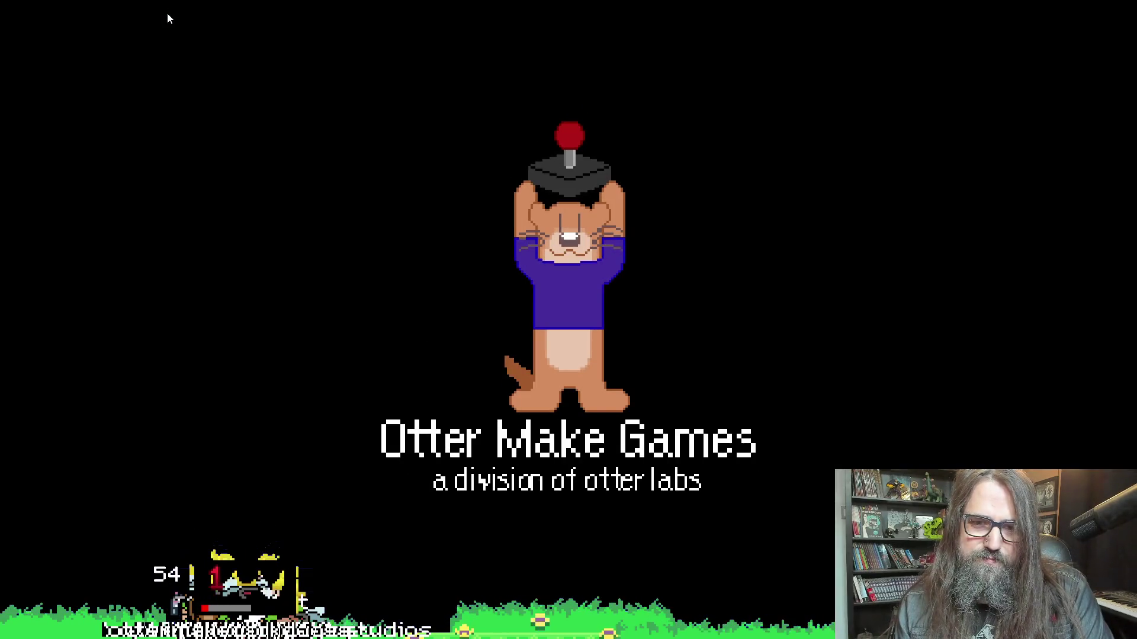
pyautogui.press('Down')
pyautogui.press('Return')
# Dash the dog through the cave's breakable doors out to the forest, then leave fullscreen
pyautogui.press('Right')
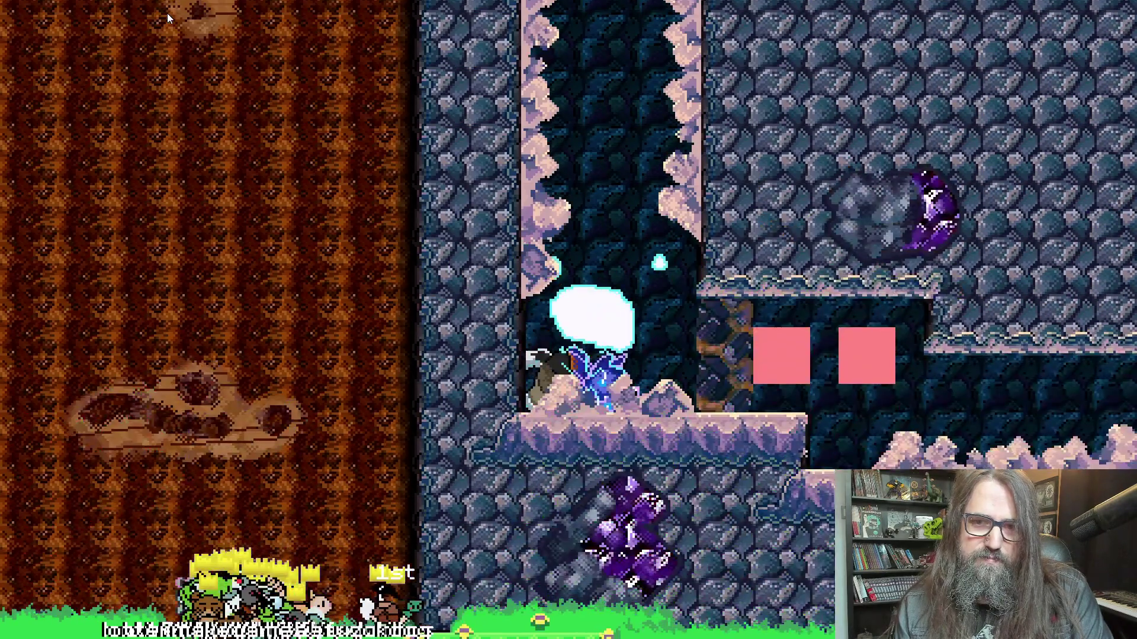
pyautogui.press('Right')
pyautogui.press('Right')
pyautogui.press('Down')
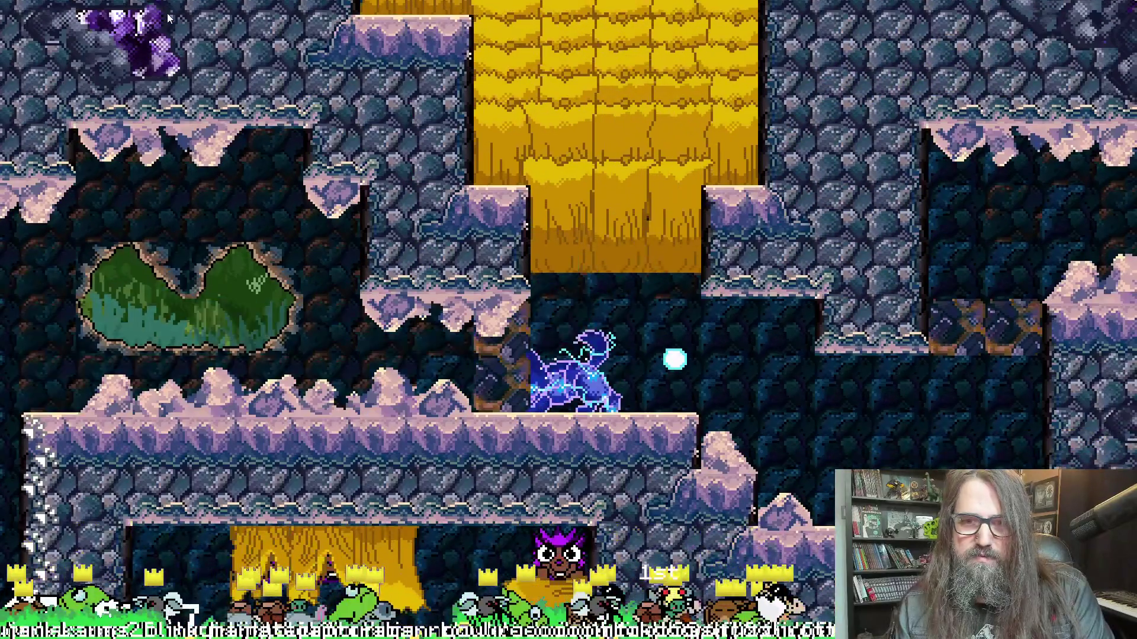
pyautogui.press('Right')
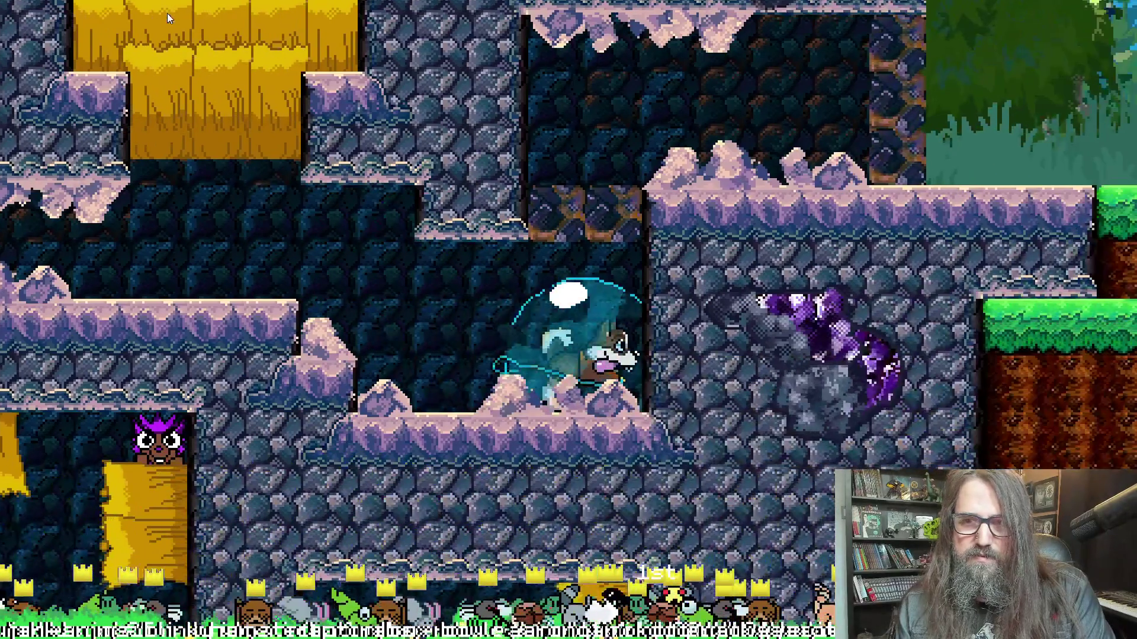
pyautogui.press('Up')
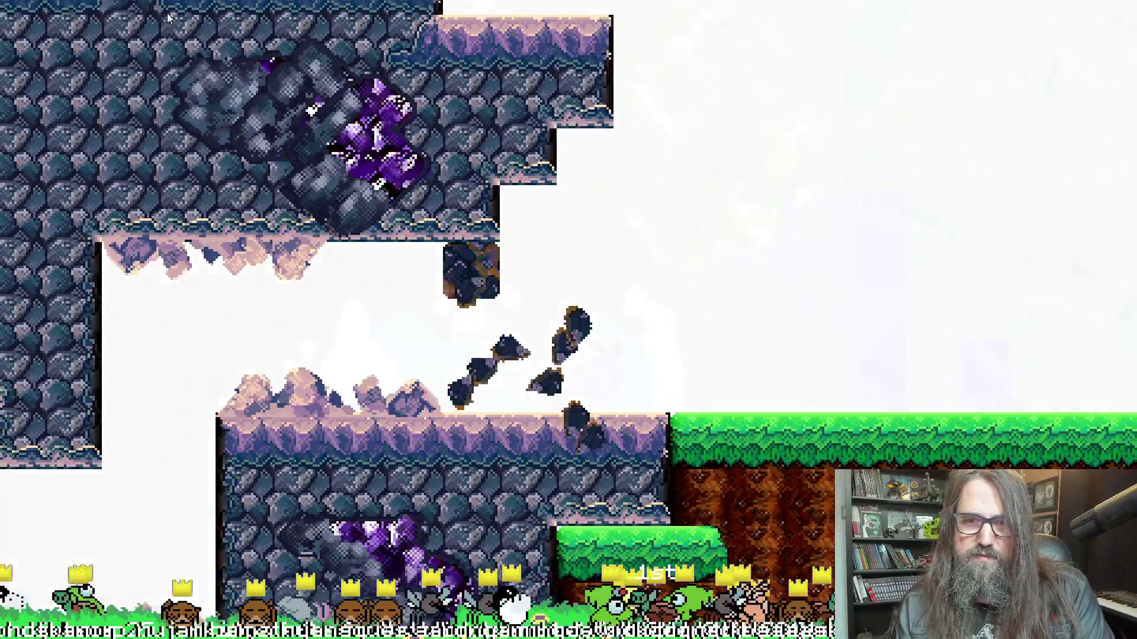
pyautogui.press('Right')
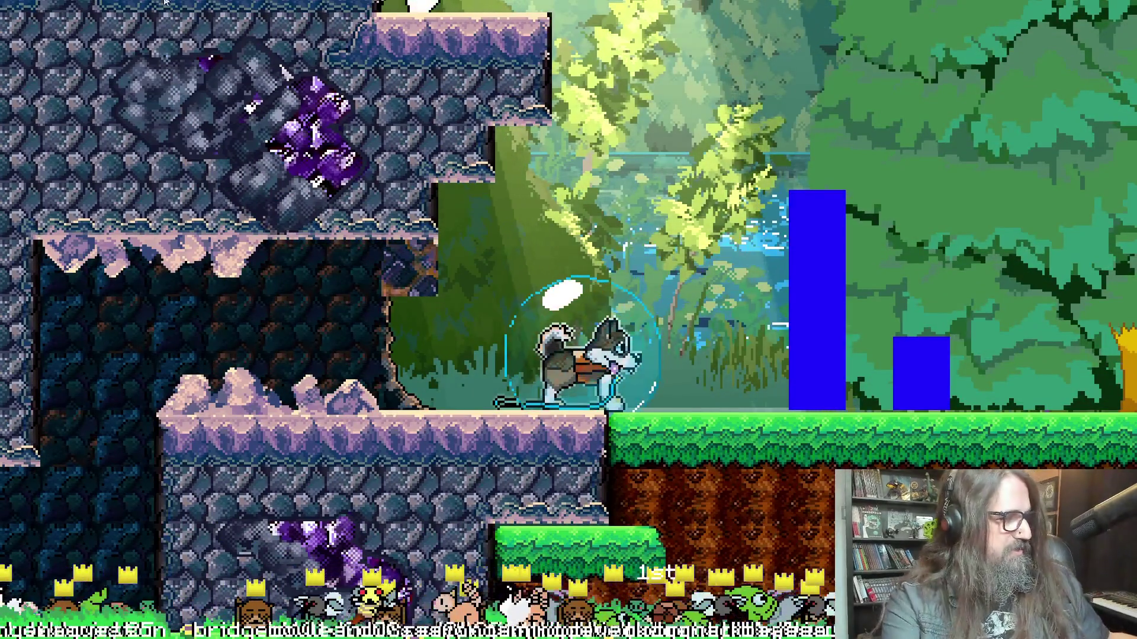
pyautogui.press('F11')
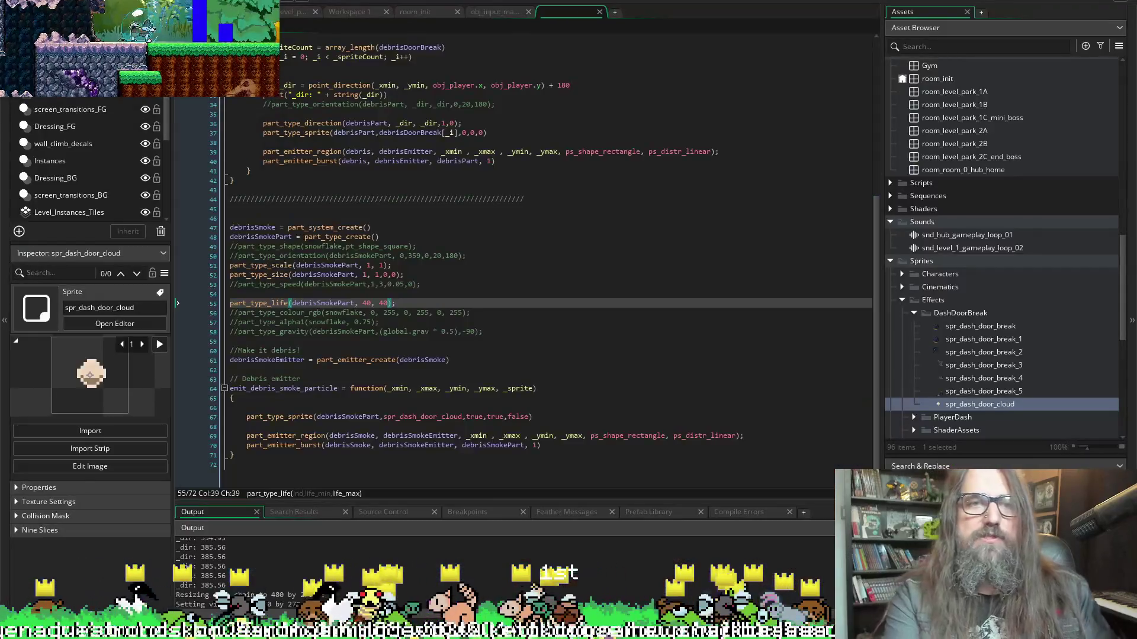
# Back in GameMaker, change line 51's part_type_scale(debrisSmokePart, 1, 1) to 2, 2
pyautogui.hotkey('alt', 'Tab')
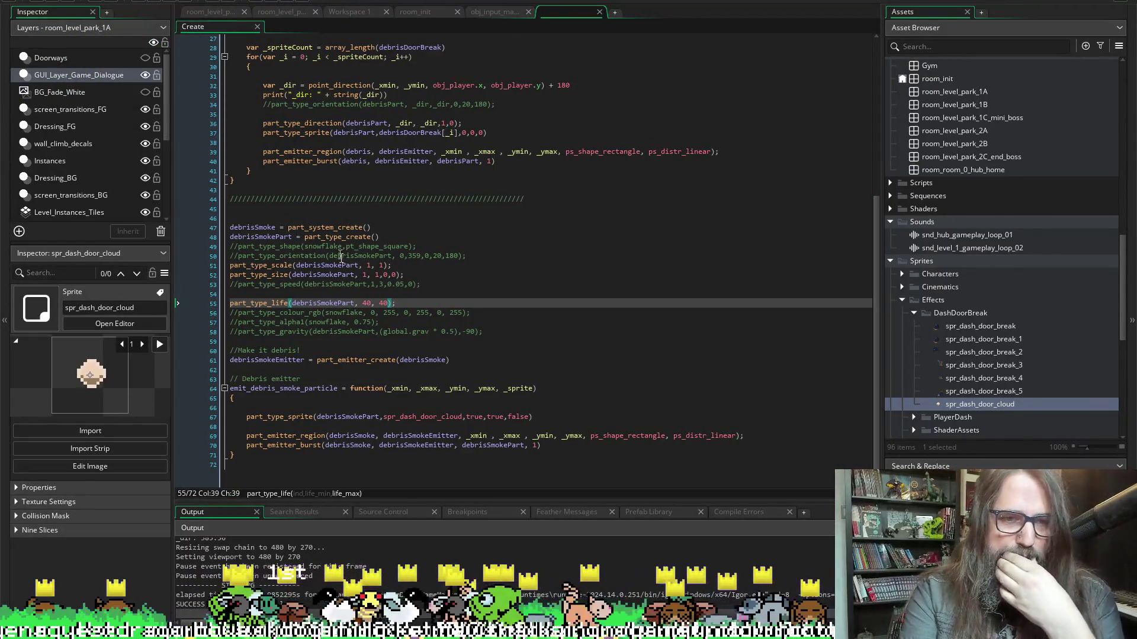
pyautogui.click(368, 265)
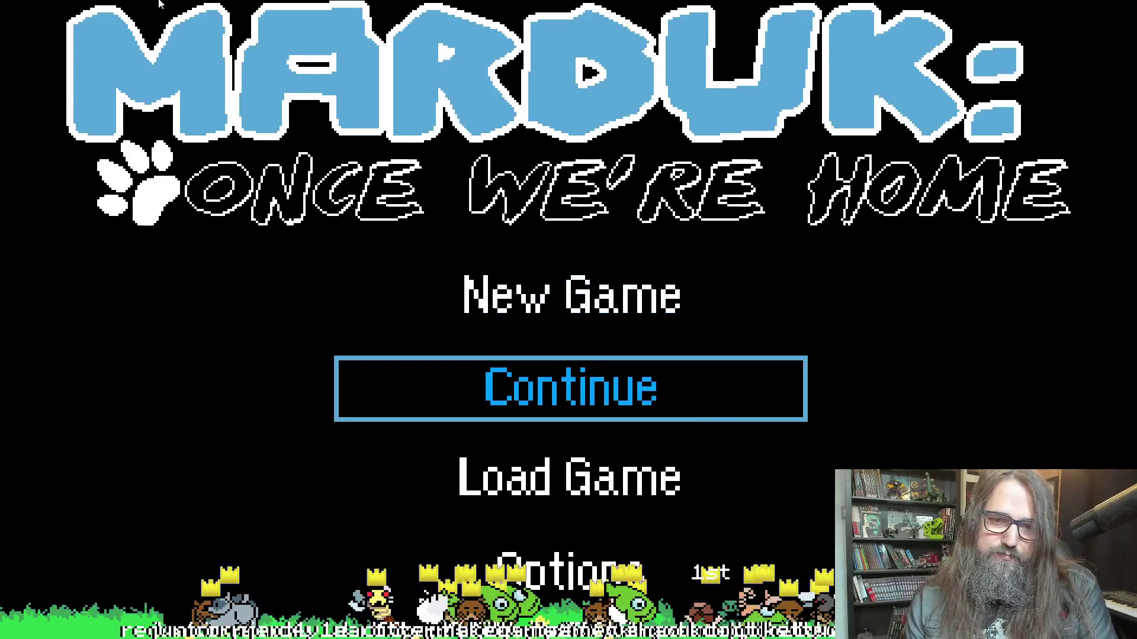
# Start a New Game, run the dog through the cave checking the door-break puffs, then quit
pyautogui.press('Up')
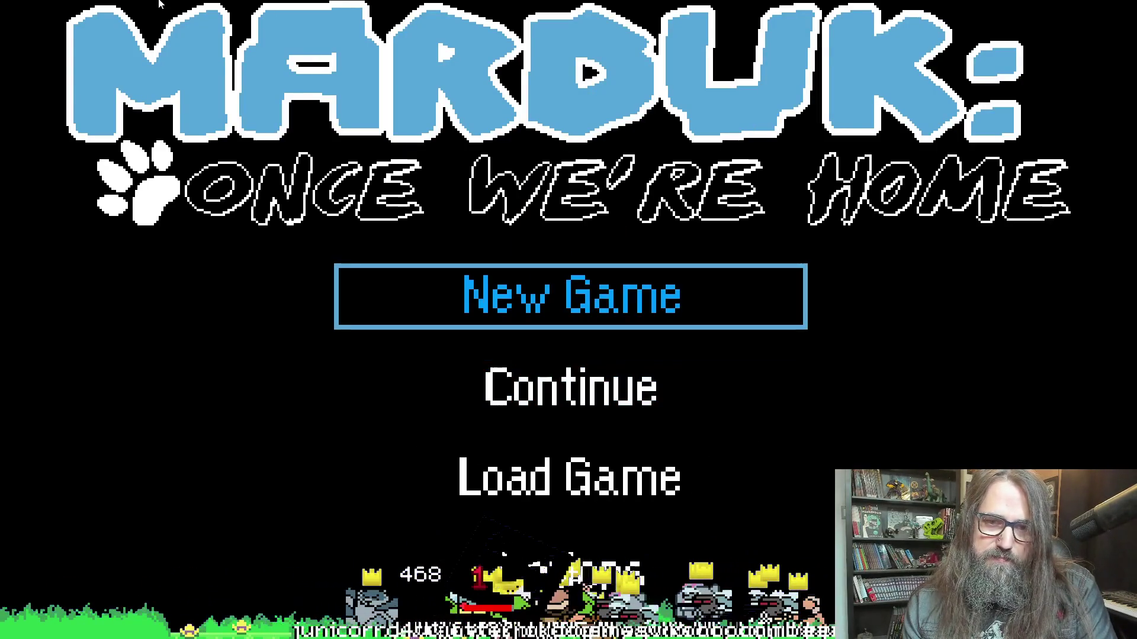
pyautogui.press('Return')
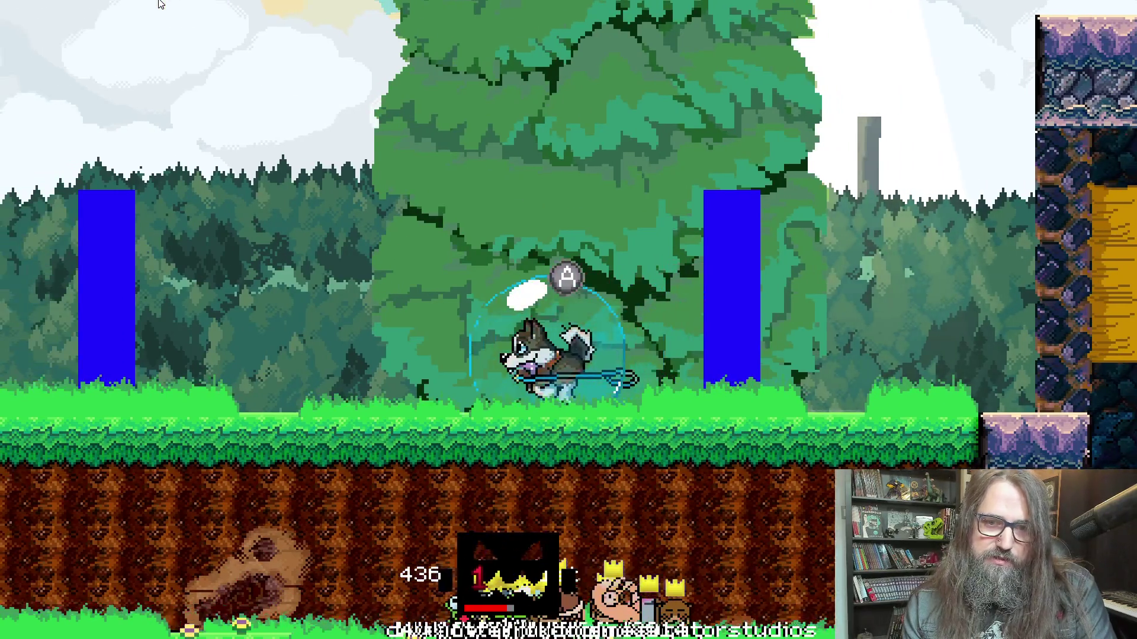
pyautogui.press('Right')
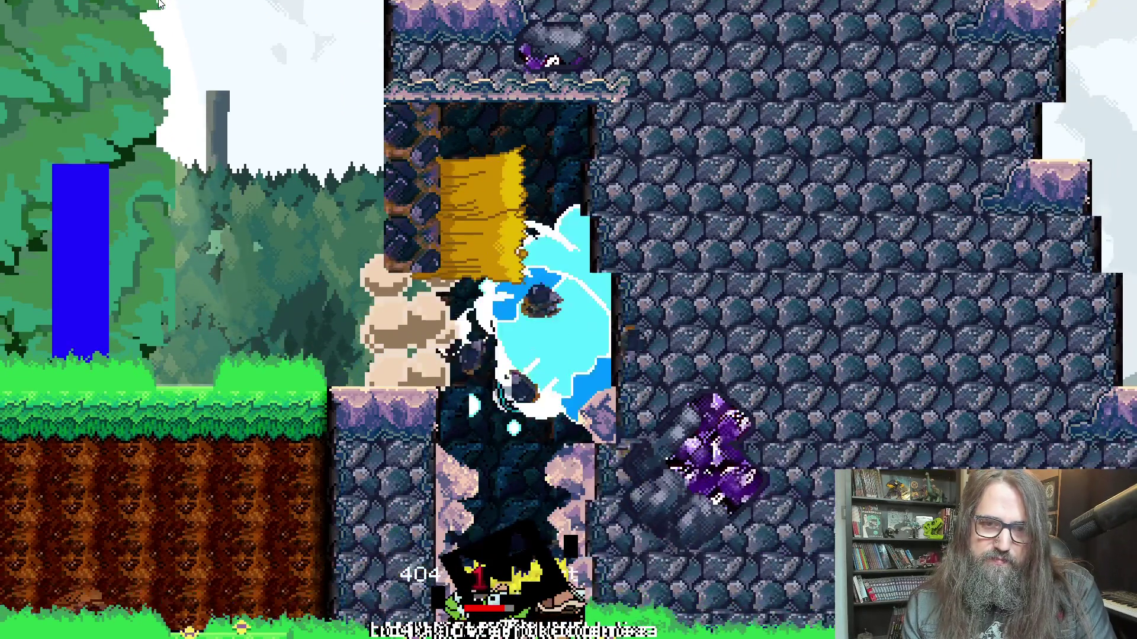
pyautogui.press('Right')
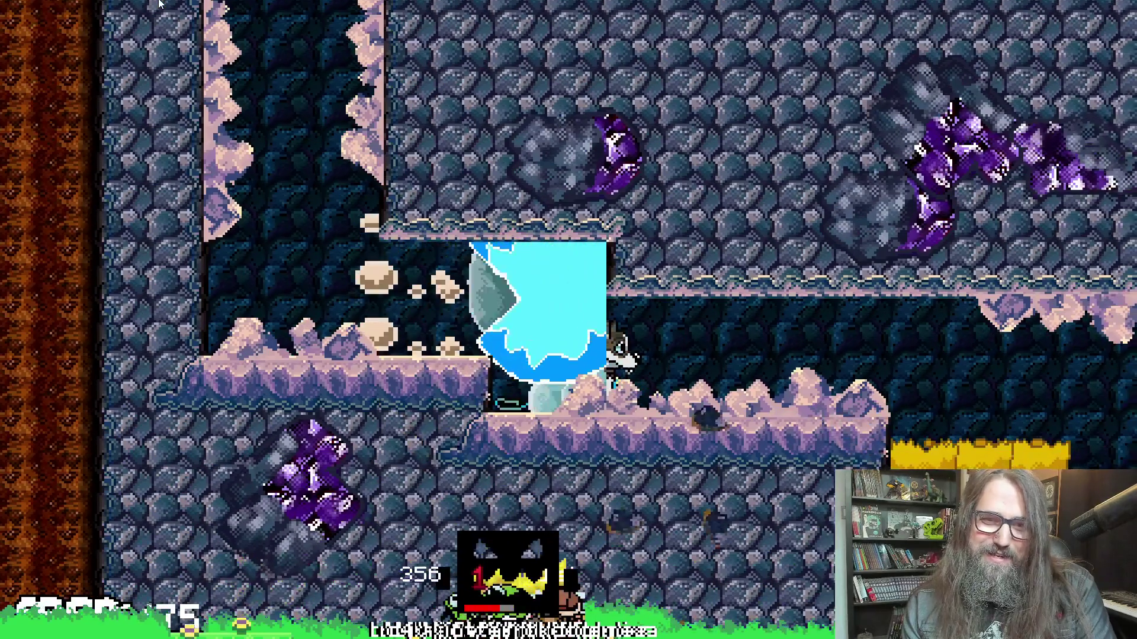
pyautogui.press('Right')
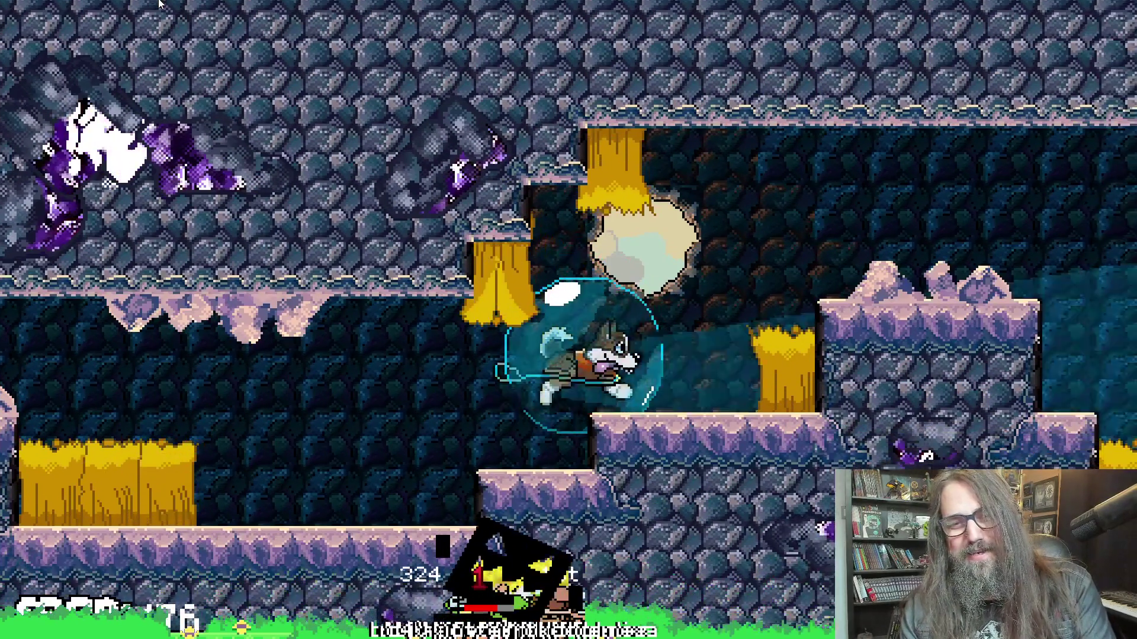
pyautogui.press('Right')
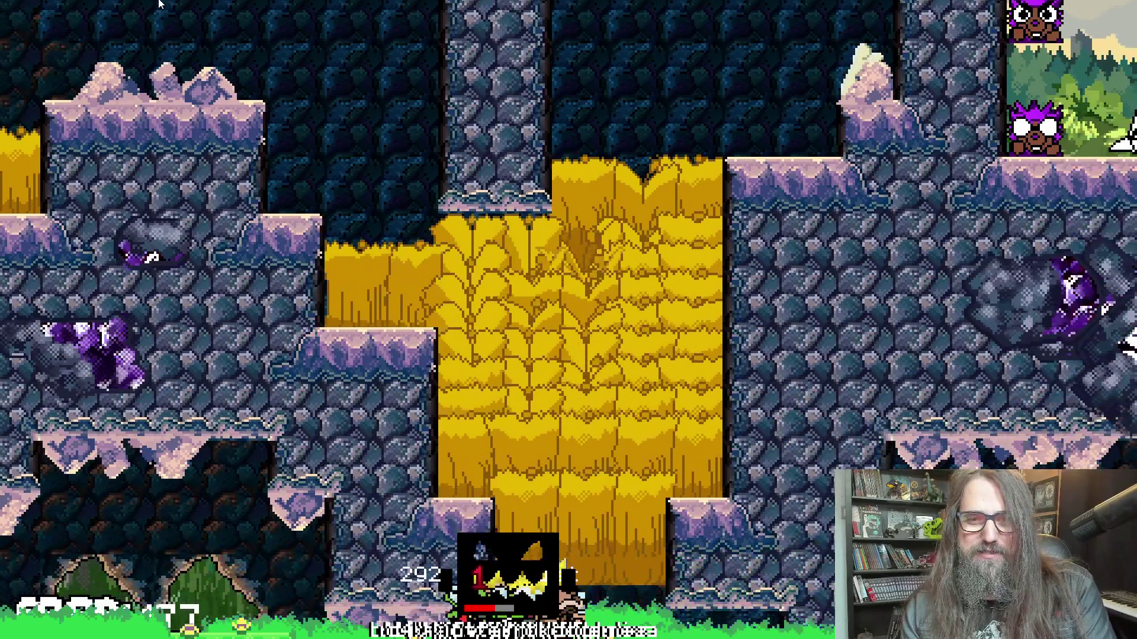
pyautogui.press('Left')
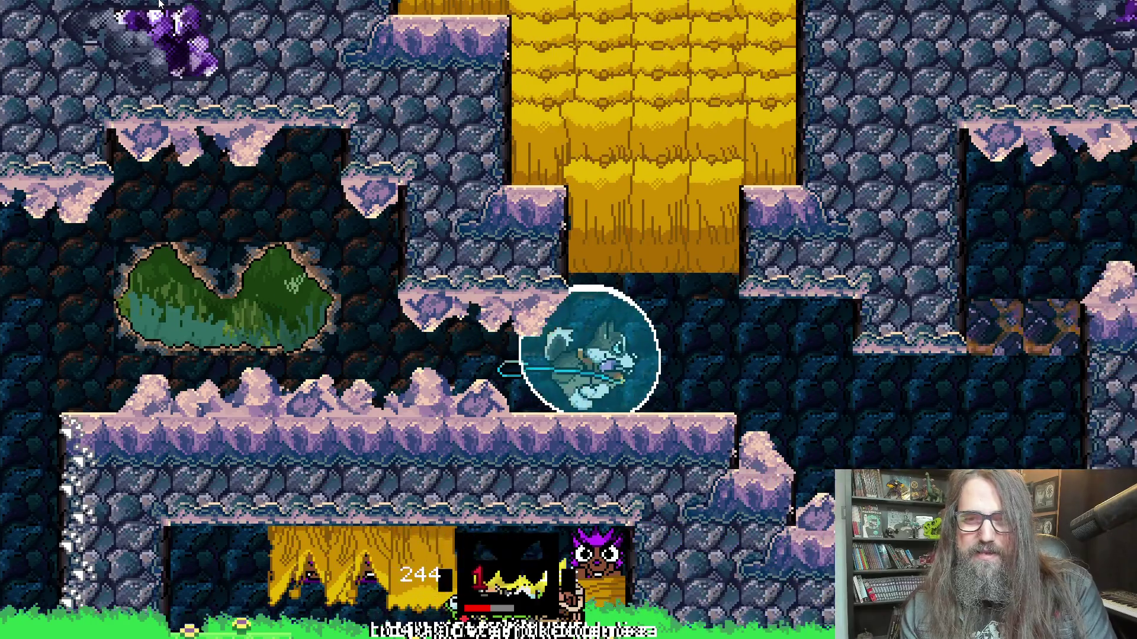
pyautogui.press('Right')
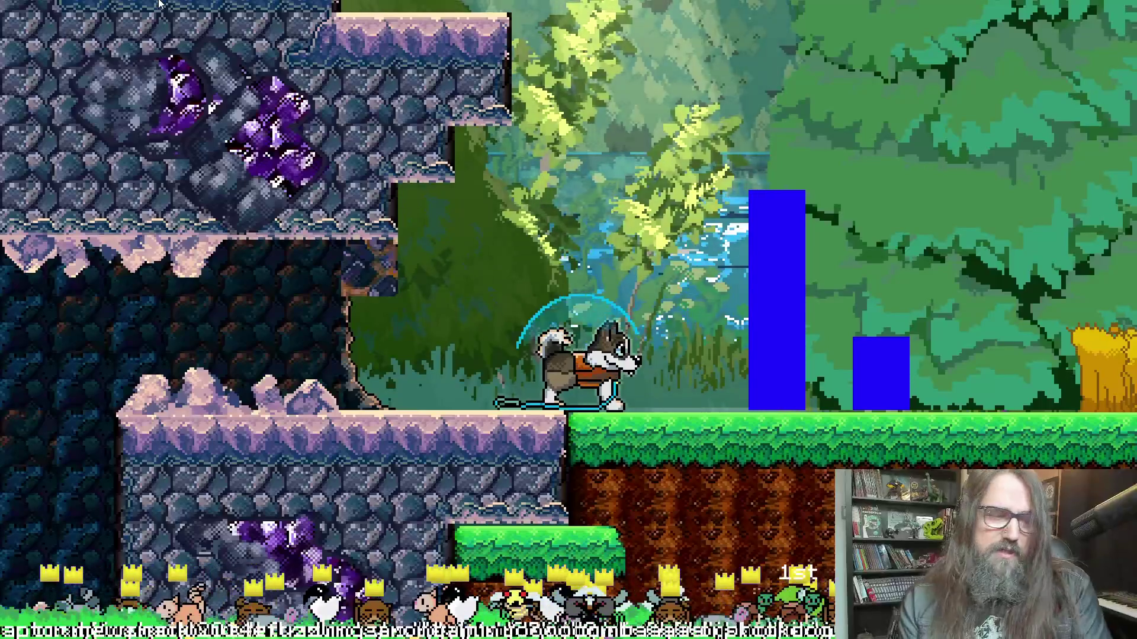
pyautogui.press('Escape')
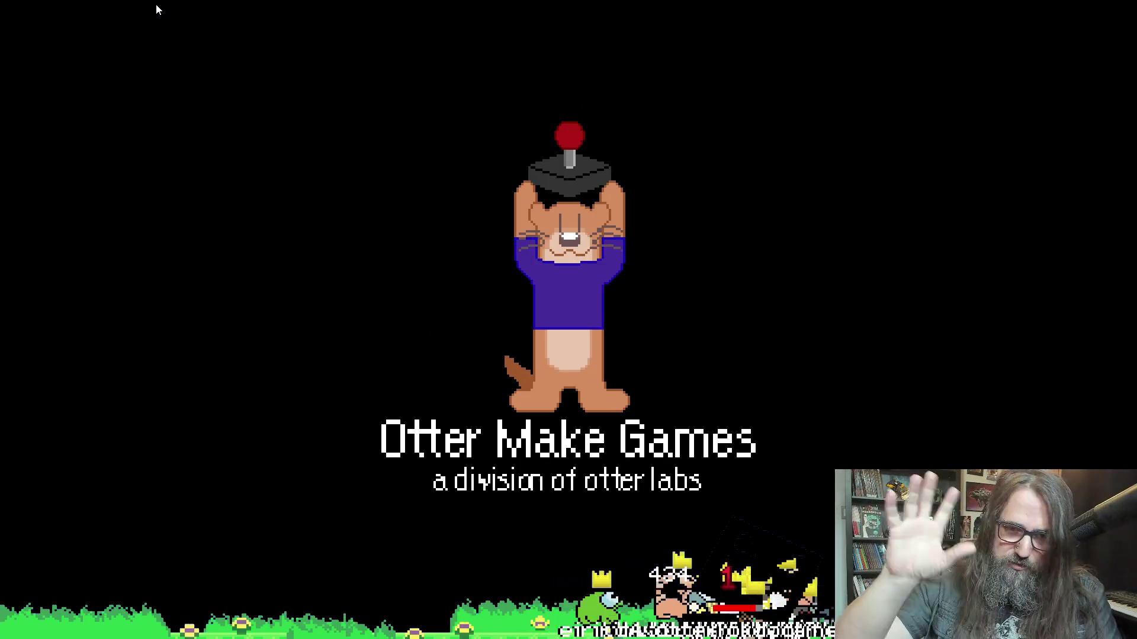
# Continue the saved game and run the dog into the cave and down the shaft
pyautogui.press('Down')
pyautogui.press('Return')
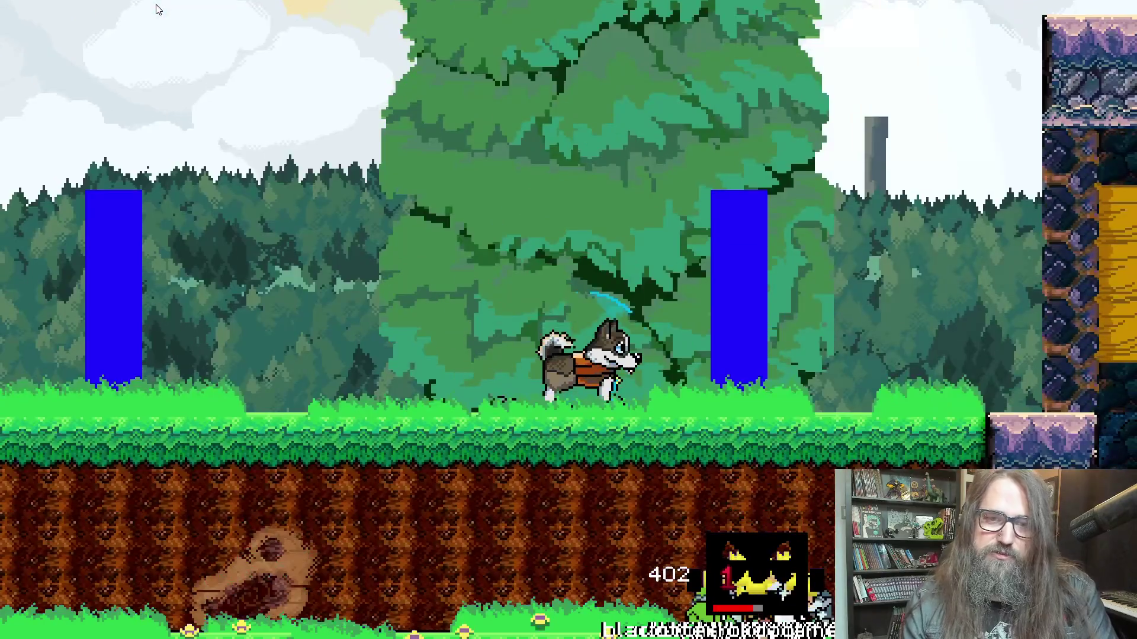
pyautogui.press('Left')
pyautogui.press('Right')
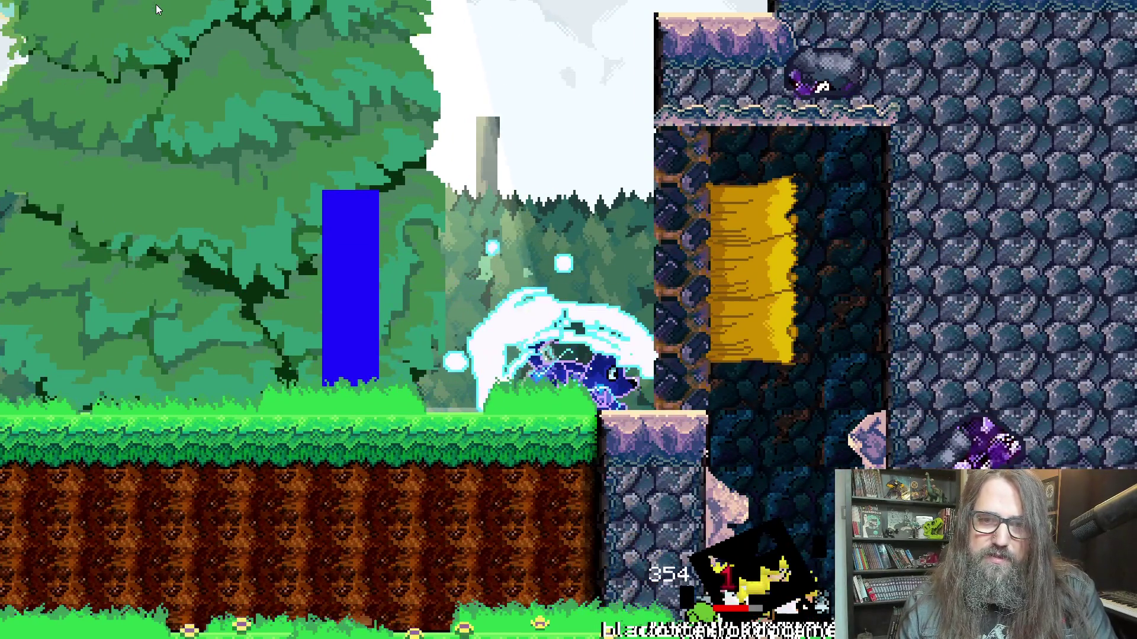
pyautogui.press('Left')
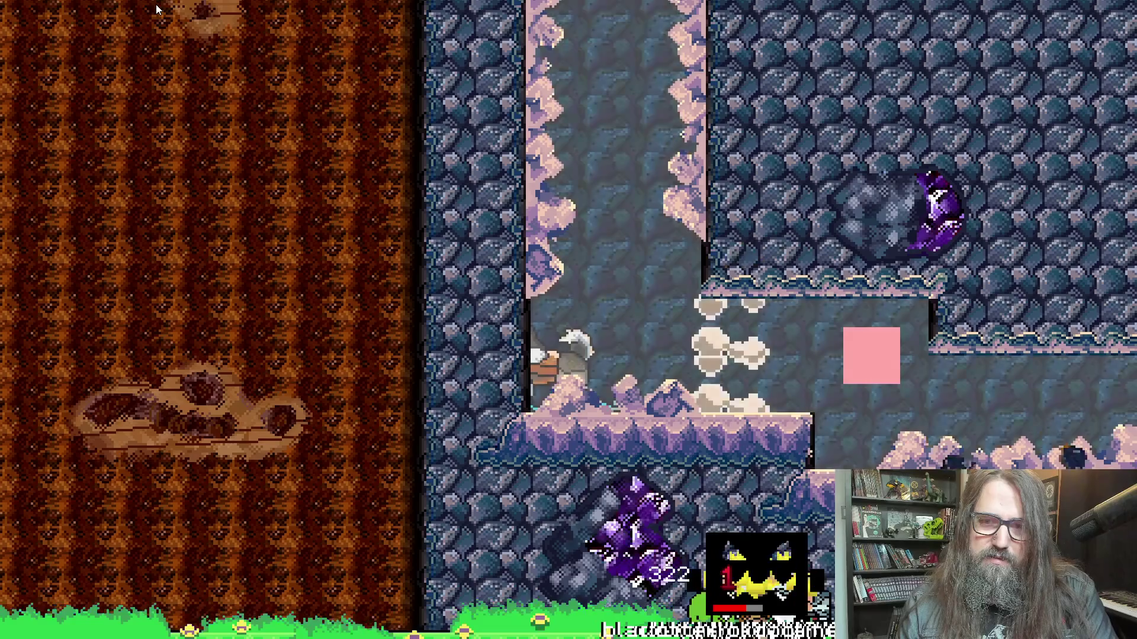
pyautogui.press('Right')
# Fall to the lower cave, burst through the wall onto the grass, then leave the game
pyautogui.press('Right')
pyautogui.press('Down')
pyautogui.press('Left')
pyautogui.press('Right')
pyautogui.press('Right')
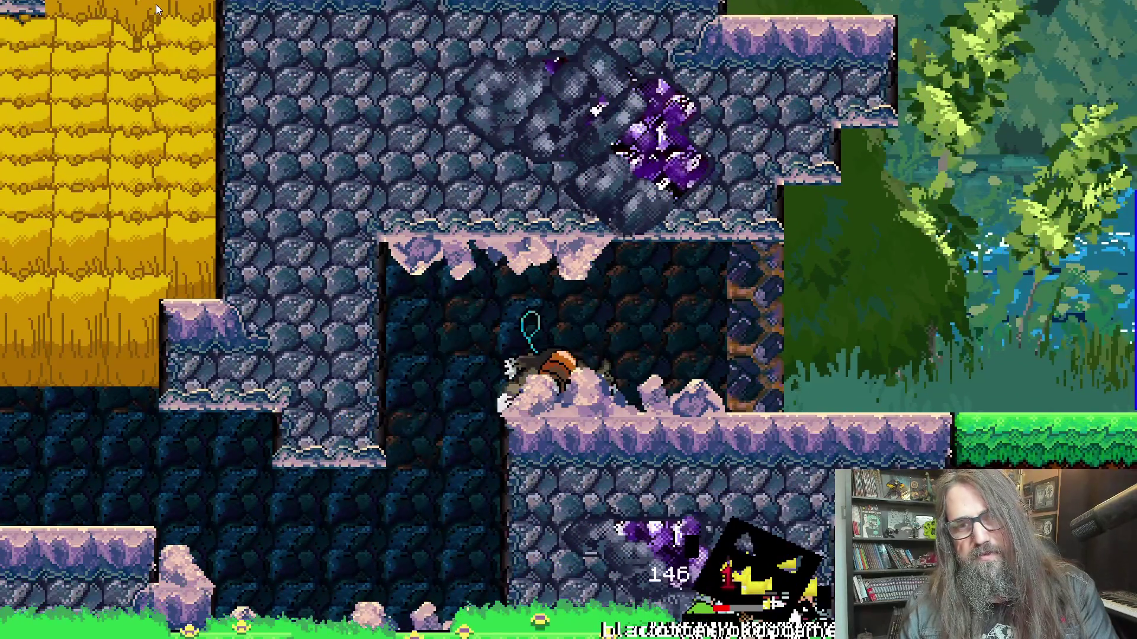
pyautogui.press('Right')
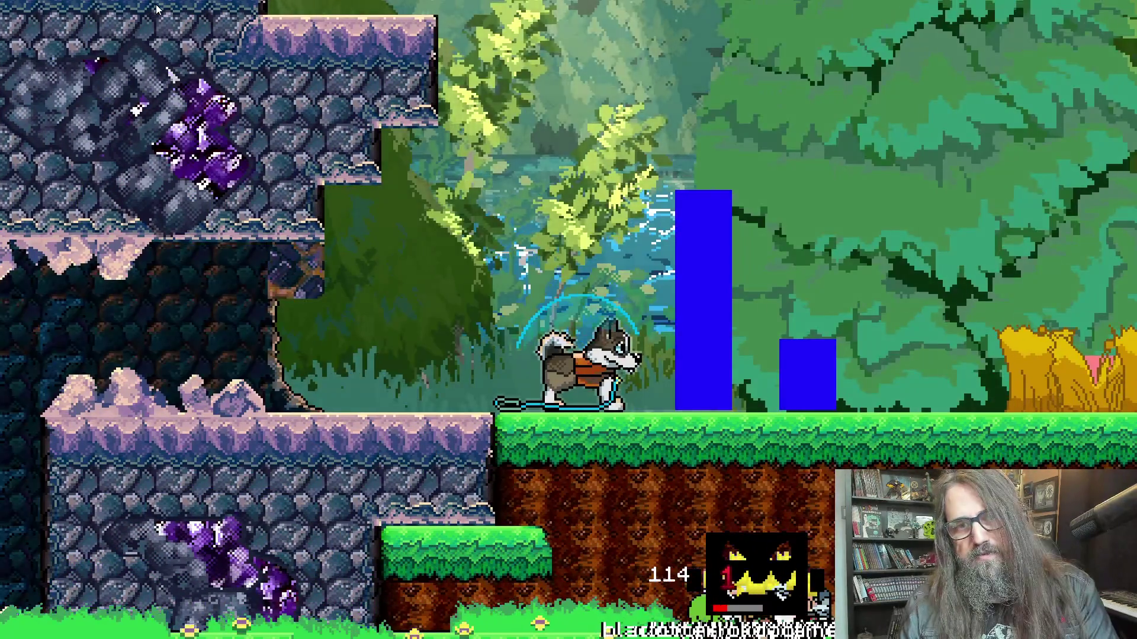
pyautogui.press('Down')
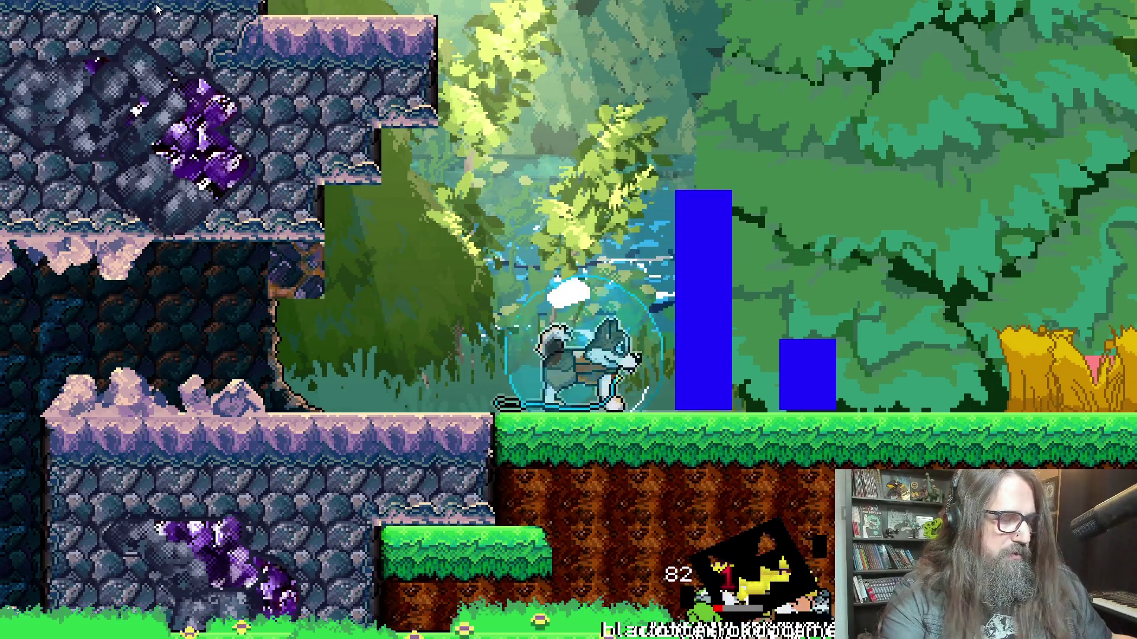
pyautogui.hotkey('alt', 'Tab')
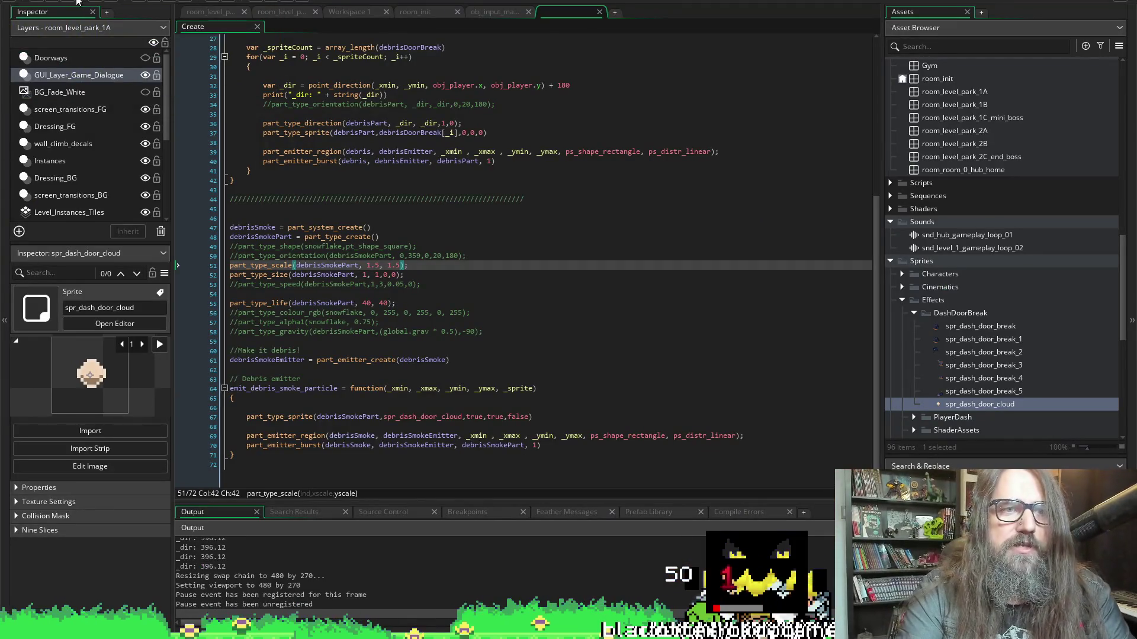
# Compile and relaunch the game with the 1.5, 1.5 smoke scale
pyautogui.press('F5')
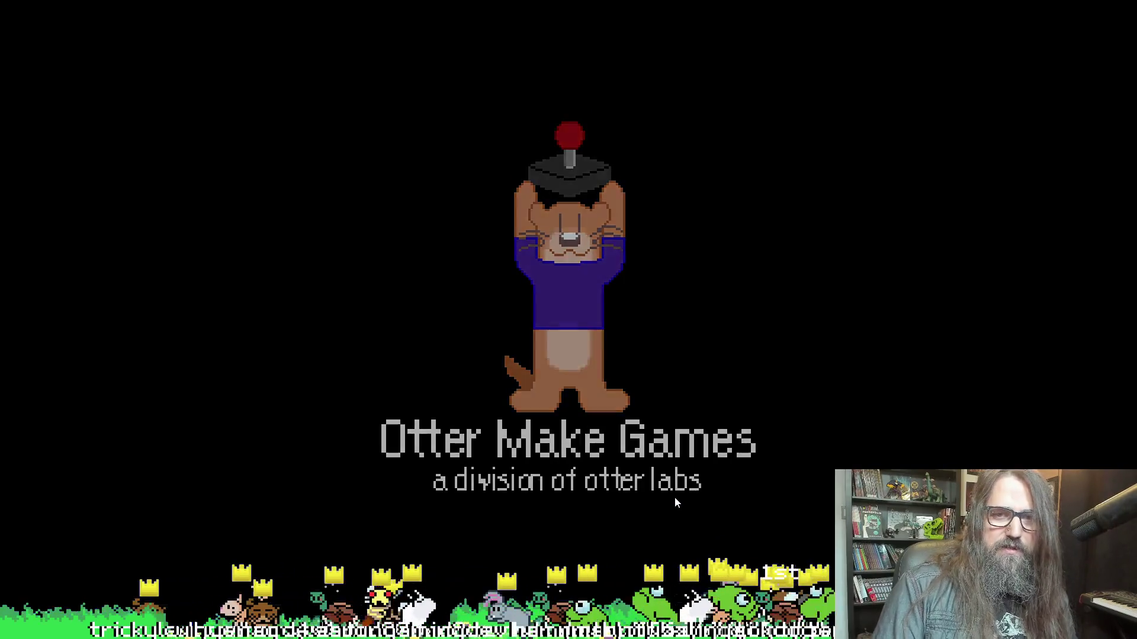
# Continue the saved game and dash the shielded dog right through the forest into the cave
pyautogui.press('Down')
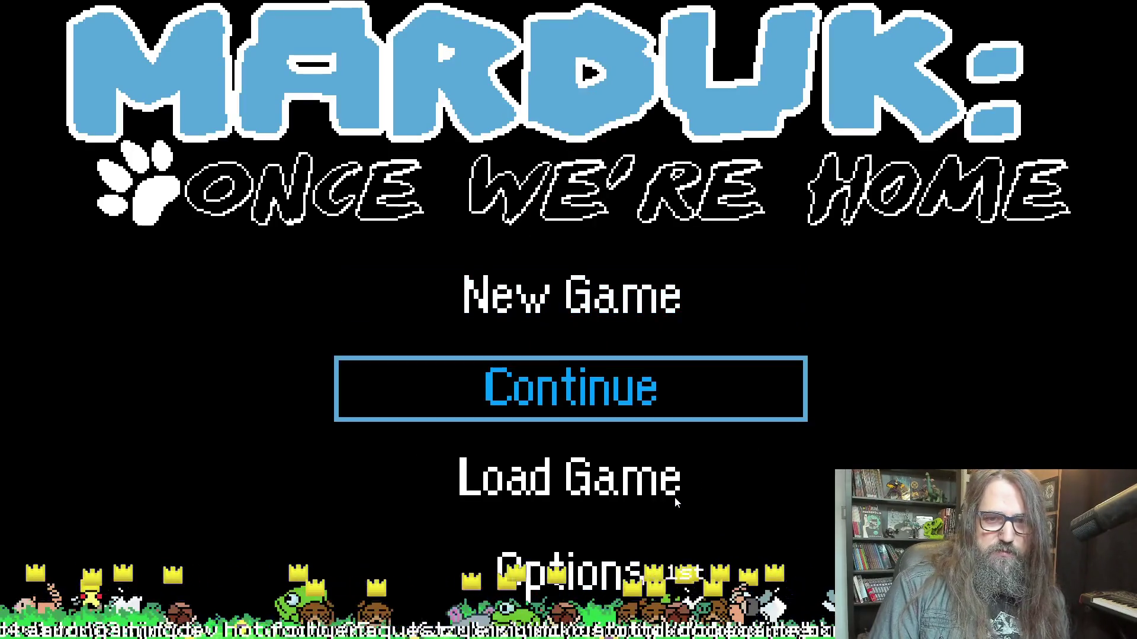
pyautogui.press('Return')
pyautogui.press('Right')
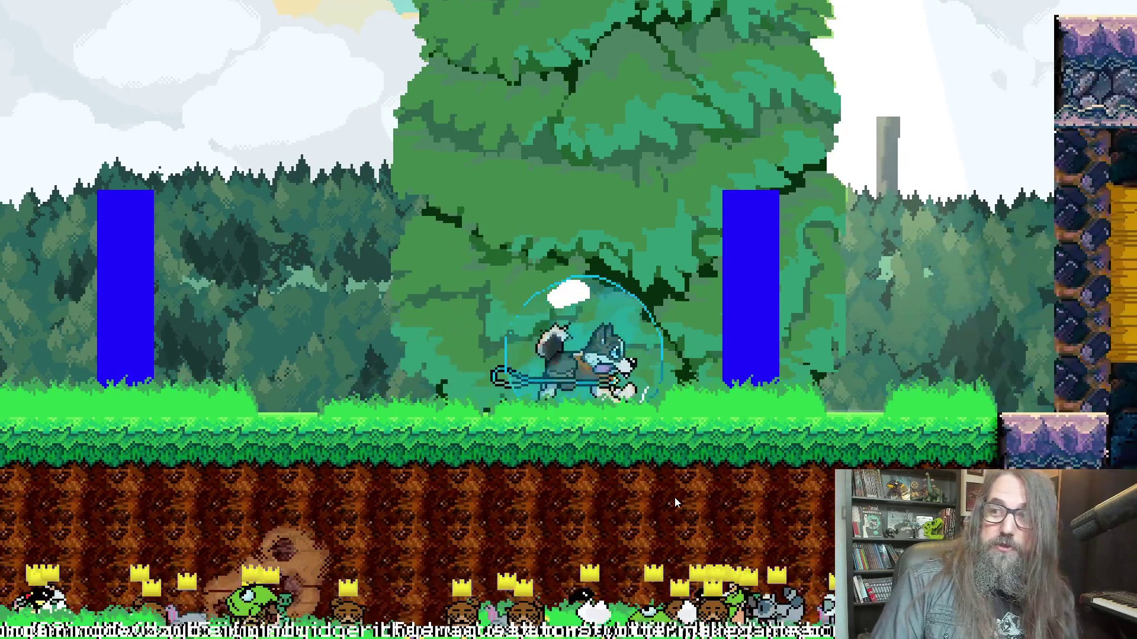
pyautogui.press('Right')
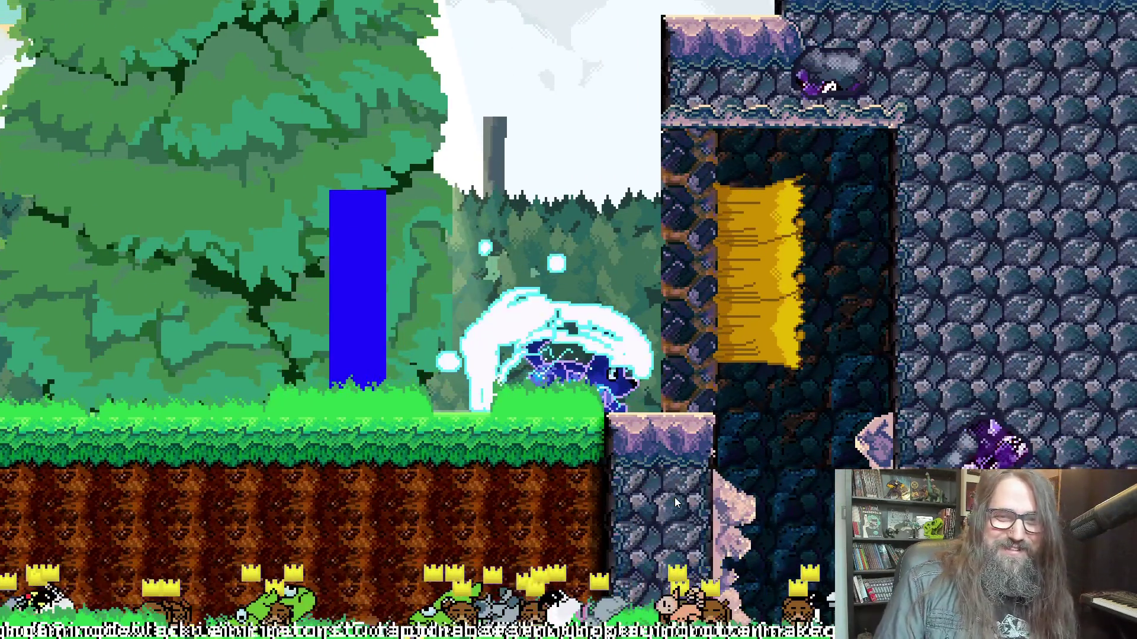
pyautogui.press('Right')
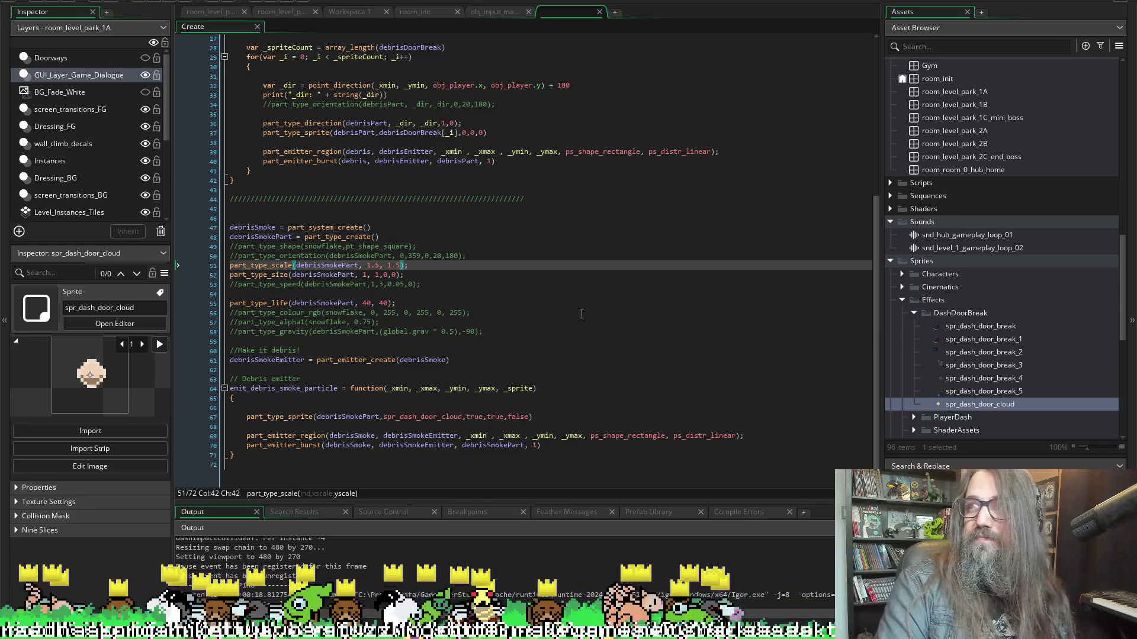
# Change the line 51 debris smoke scale from 1.5, 1.5 to 2, 2 and run the game
pyautogui.click(380, 265)
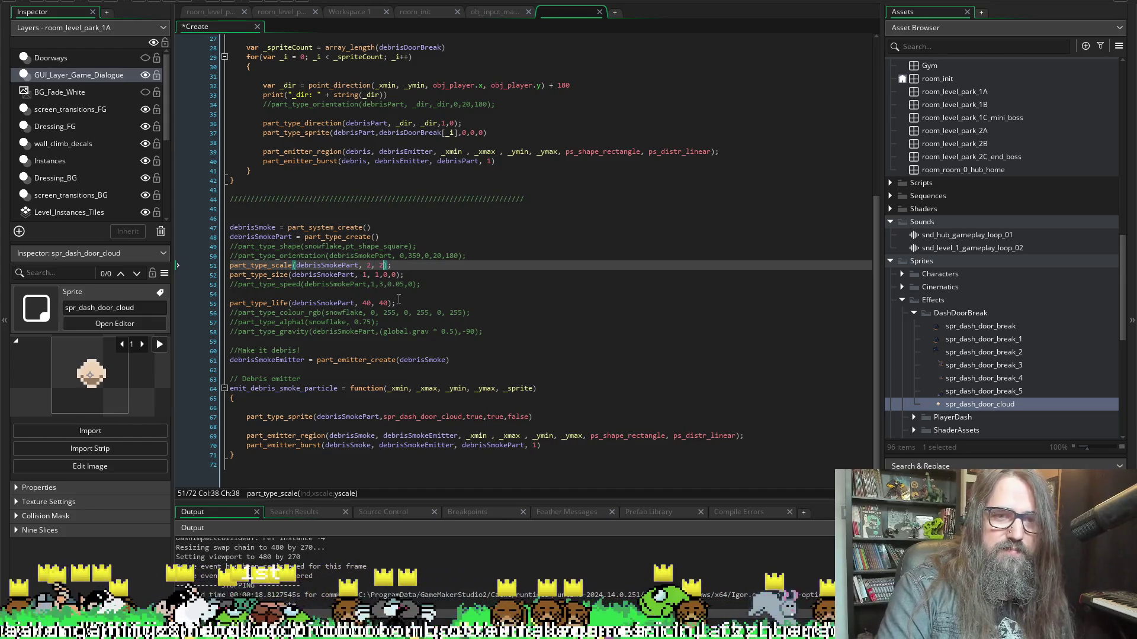
pyautogui.click(161, 1)
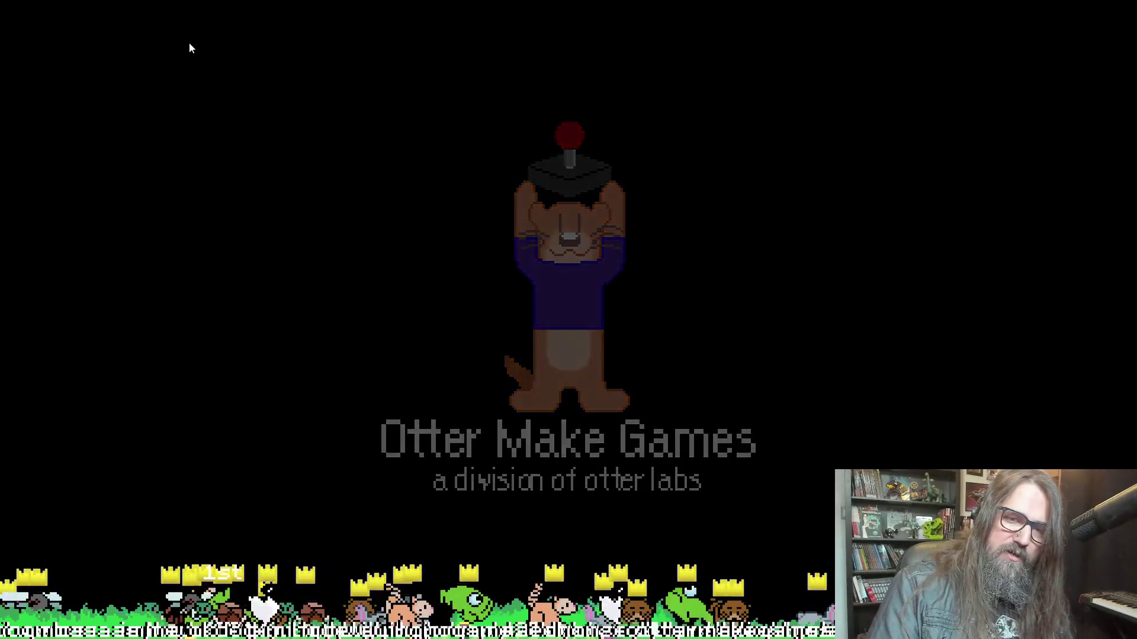
# Continue, dash through the rock wall, browse the pause Map's levels, then return to GameMaker
pyautogui.press('Return')
pyautogui.press('Right')
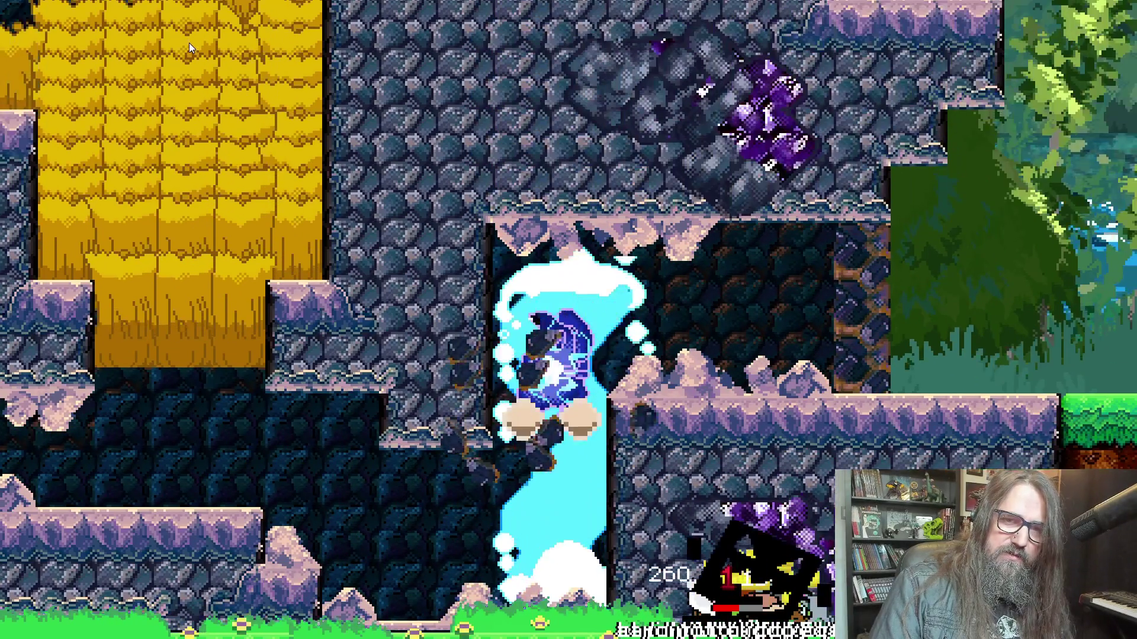
pyautogui.press('Escape')
pyautogui.press('r')
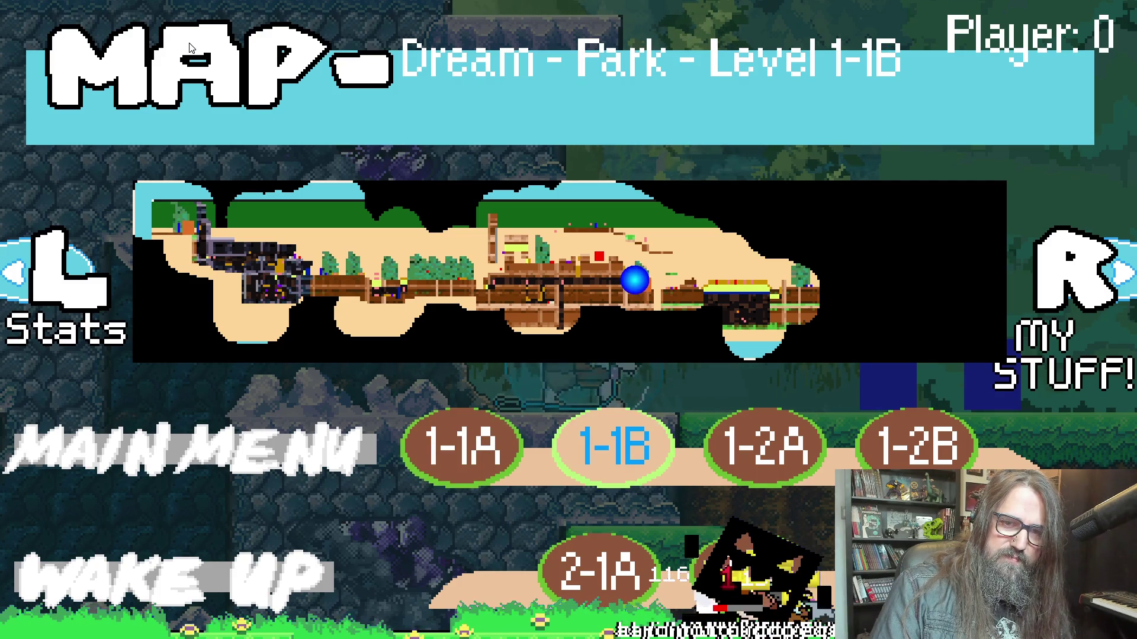
pyautogui.press('Right')
pyautogui.press('Right')
pyautogui.press('Escape')
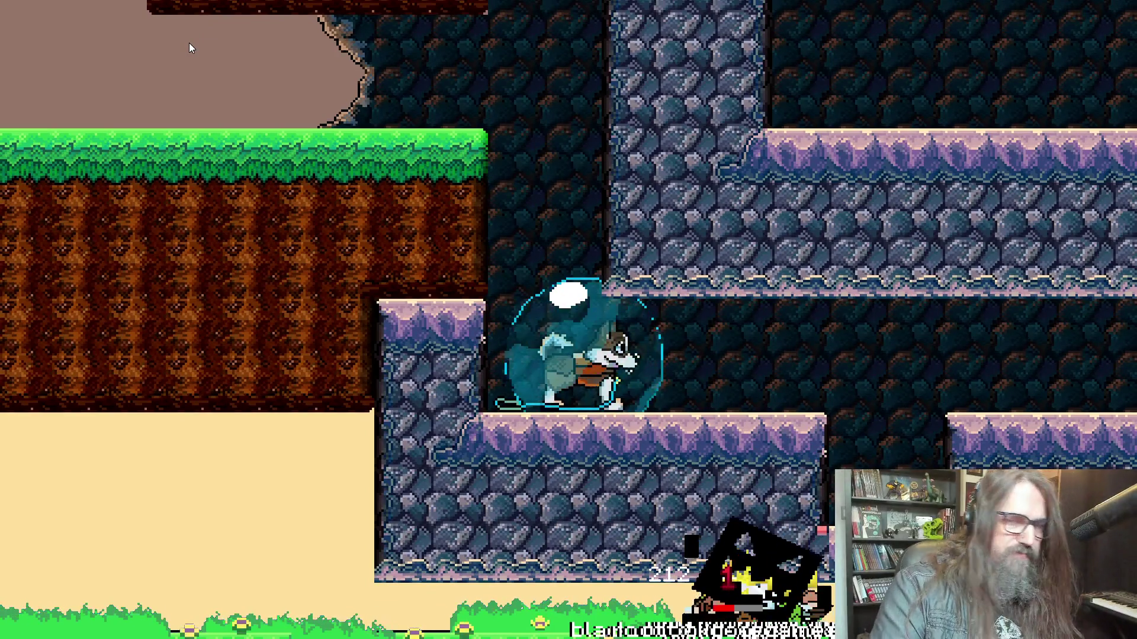
pyautogui.hotkey('alt', 'Tab')
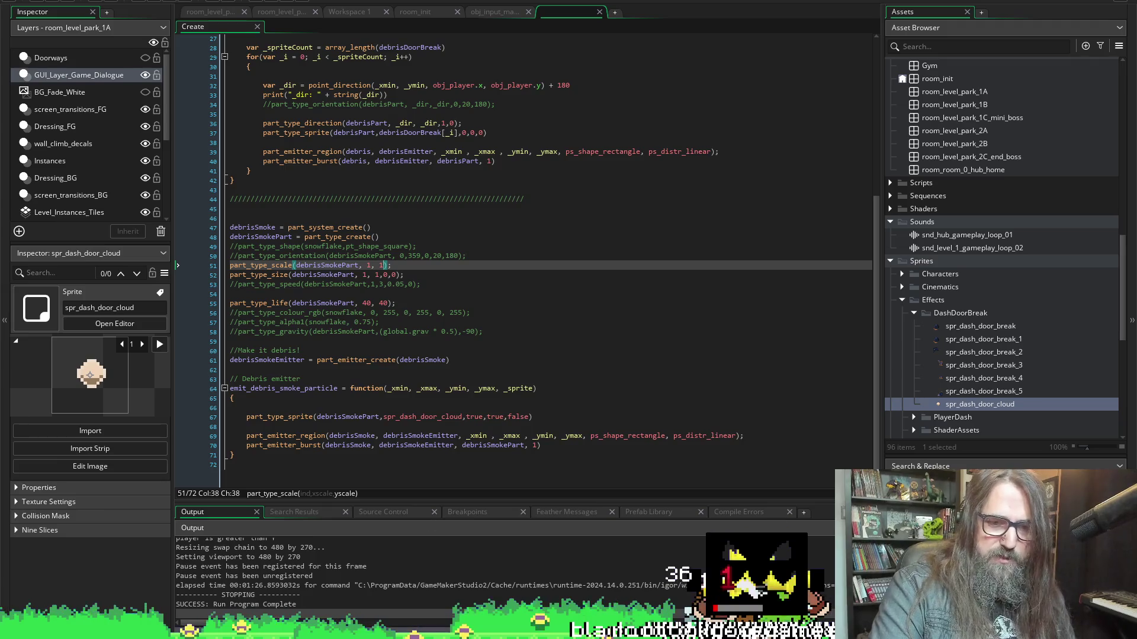
# Resize the cloud puff sprite to 200% (48 px) and preview its animation
pyautogui.hotkey('alt', 'Tab')
pyautogui.moveTo(333, 254)
pyautogui.mouseDown()
pyautogui.moveTo(340, 175)
pyautogui.moveTo(346, 187)
pyautogui.mouseUp()
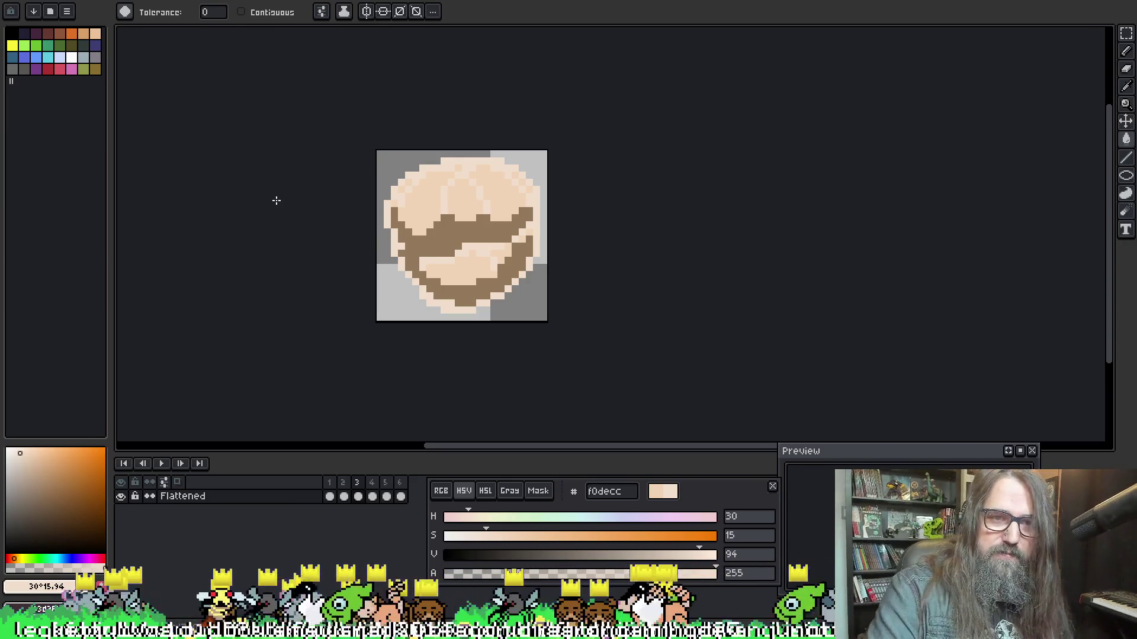
pyautogui.hotkey('ctrl', 'alt', 'i')
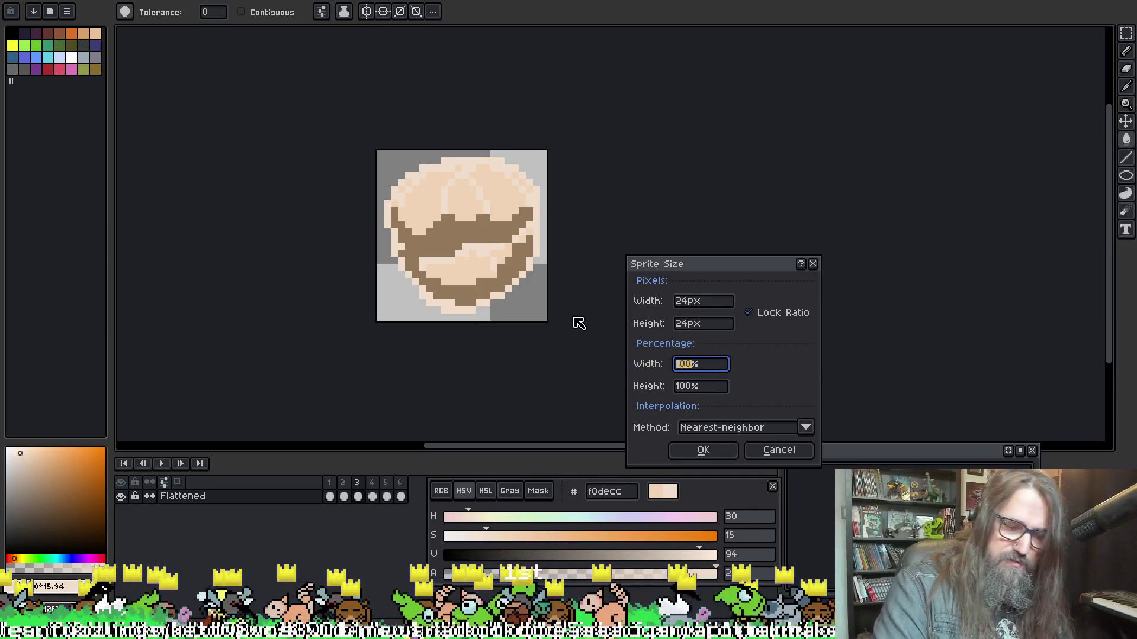
pyautogui.click(704, 453)
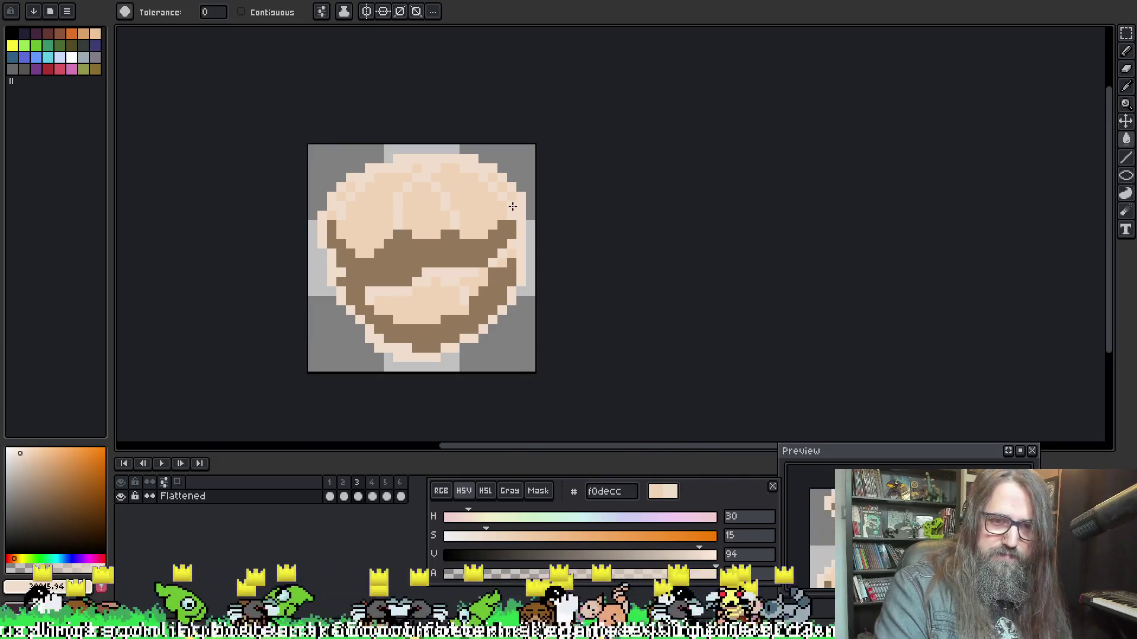
pyautogui.press('Return')
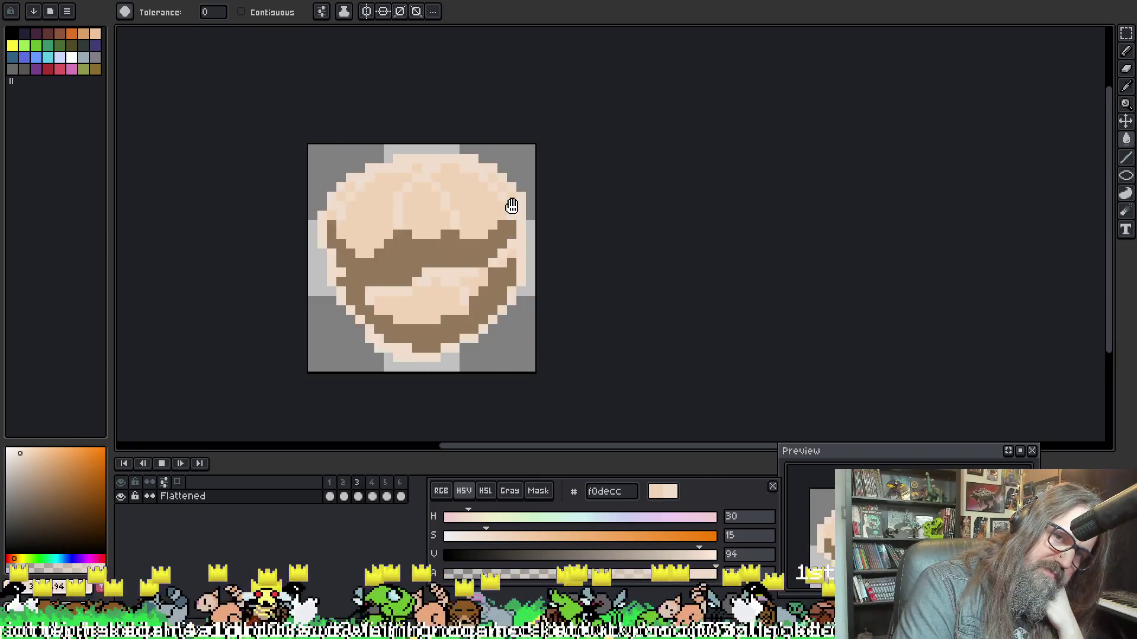
pyautogui.press('Return')
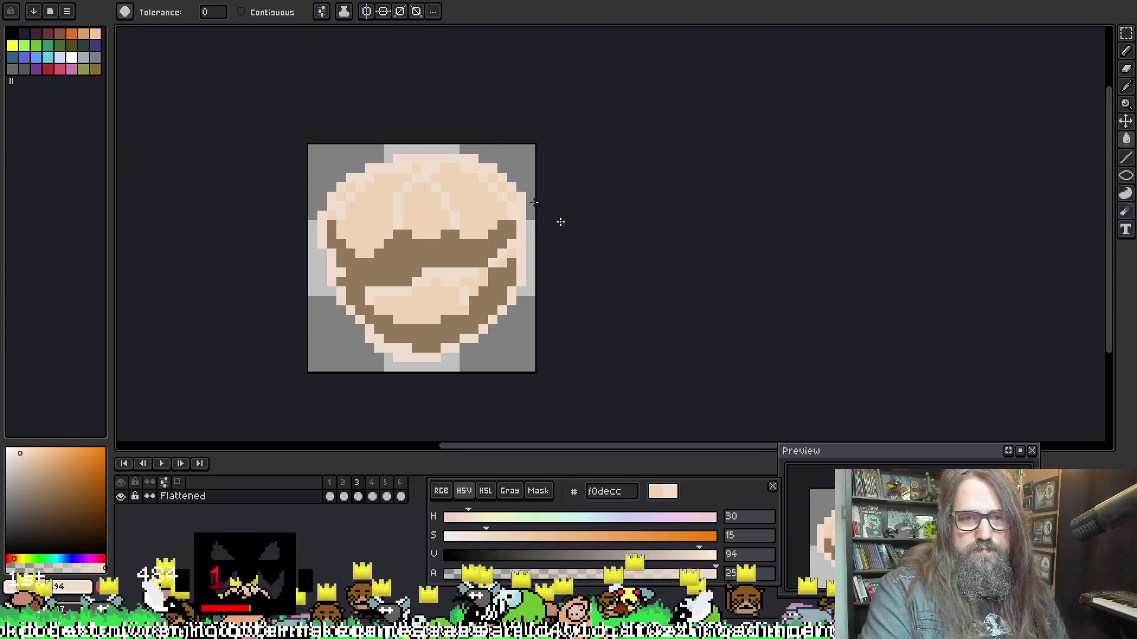
# Export the resized cloud frames as spr_dash_door_cloud.png
pyautogui.hotkey('ctrl', 'alt', 'shift', 's')
pyautogui.click(767, 183)
pyautogui.click(725, 338)
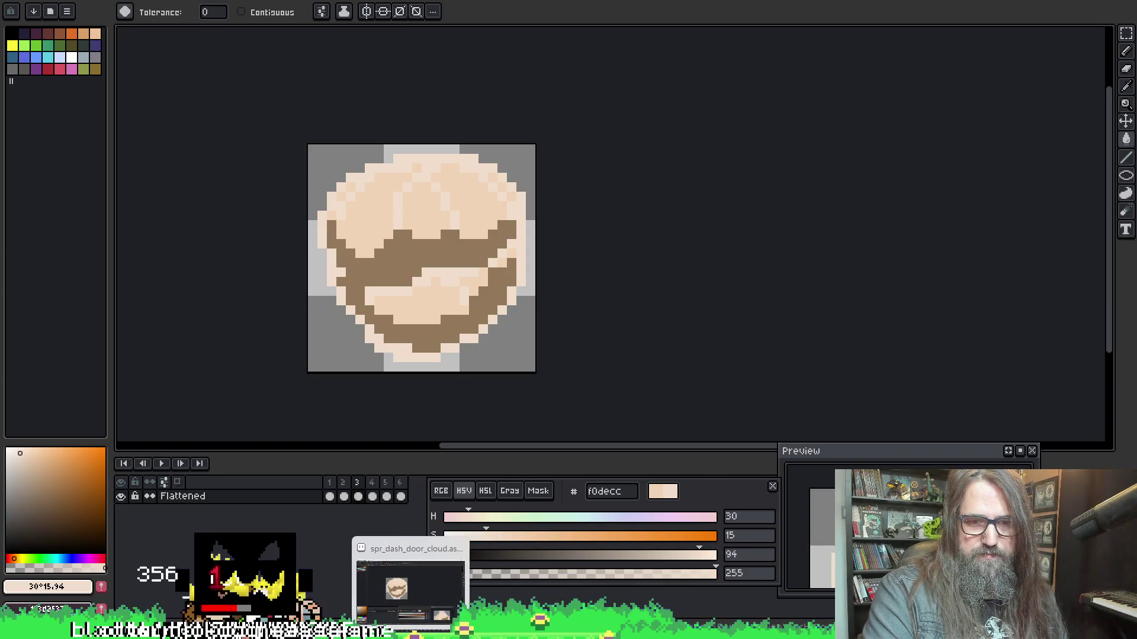
pyautogui.click(443, 610)
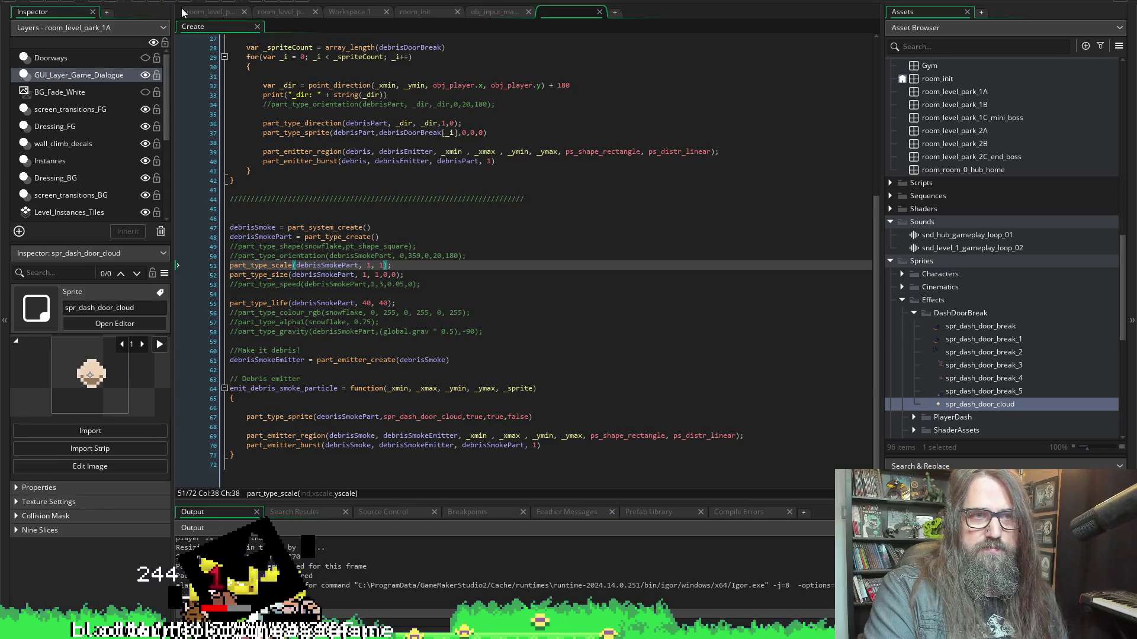
# Import the six 48 px cloud PNGs into spr_dash_door_cloud and run the game
pyautogui.click(154, 1)
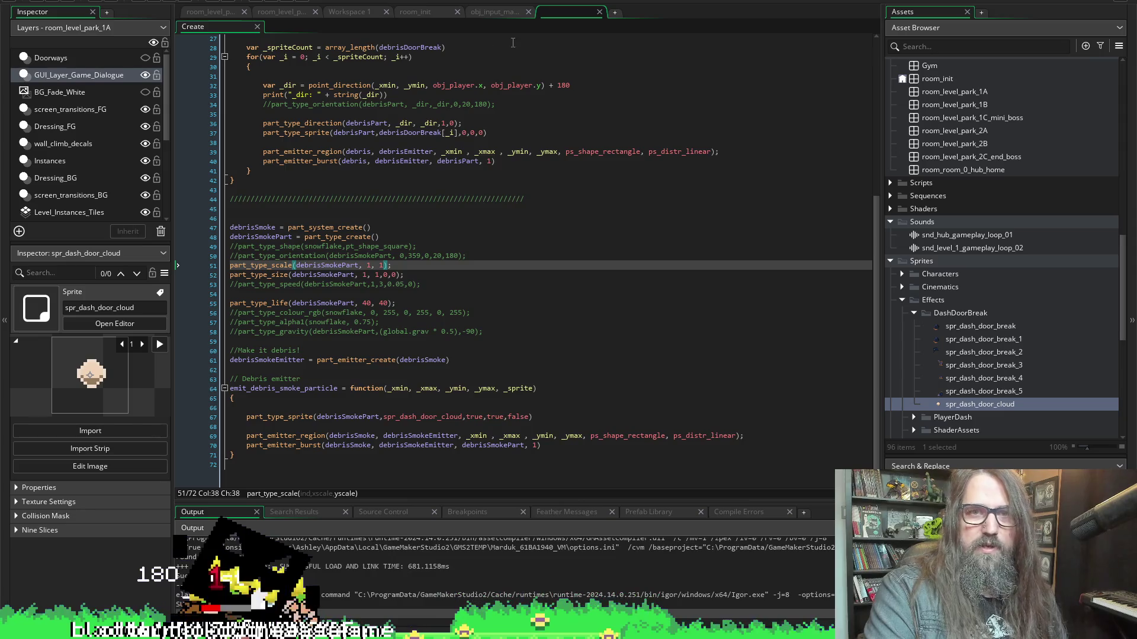
pyautogui.doubleClick(973, 405)
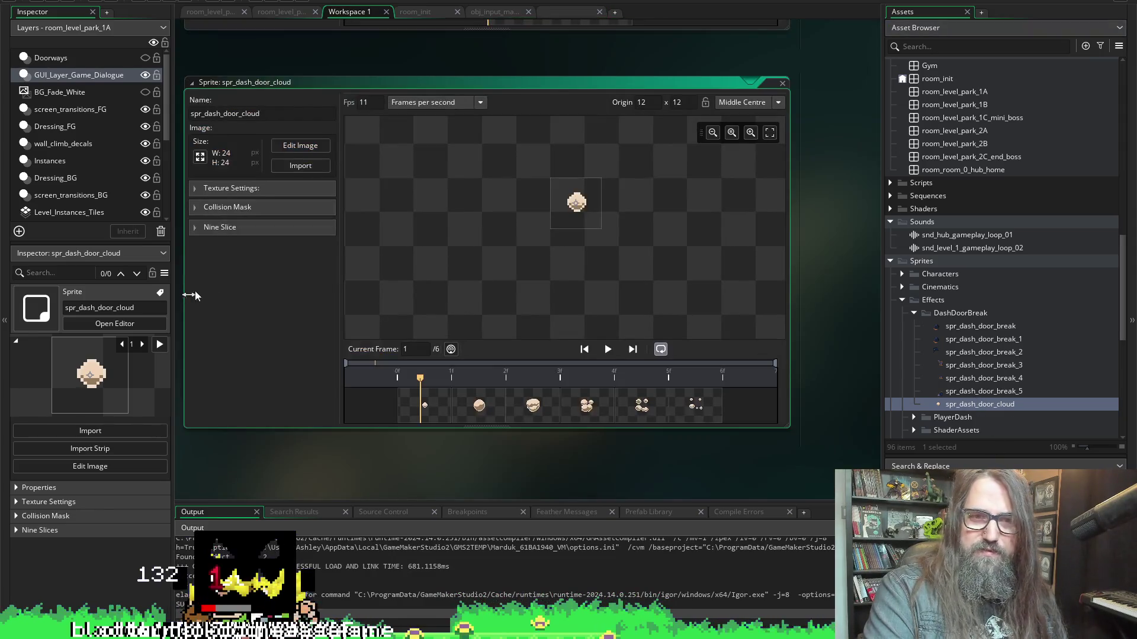
pyautogui.click(300, 166)
pyautogui.click(420, 236)
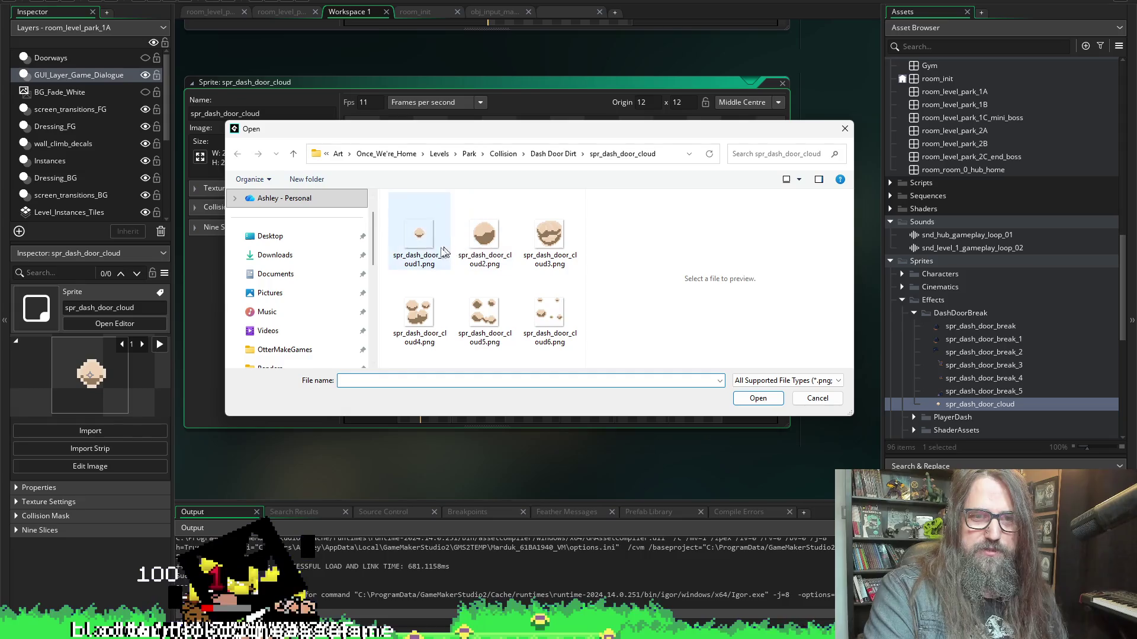
pyautogui.hotkey('ctrl', 'a')
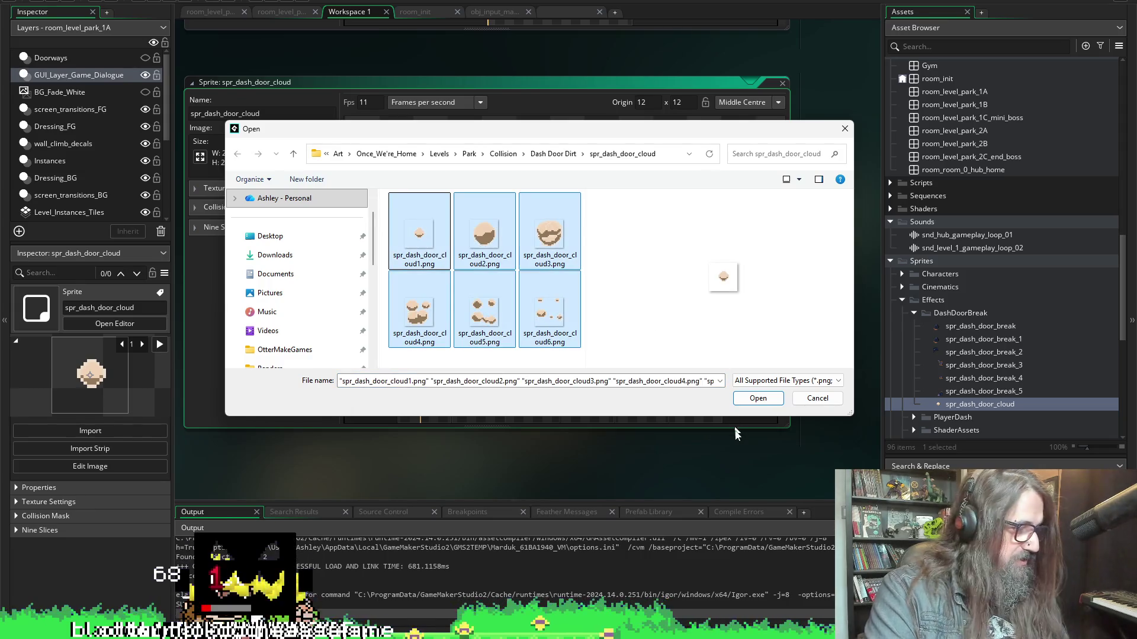
pyautogui.click(749, 402)
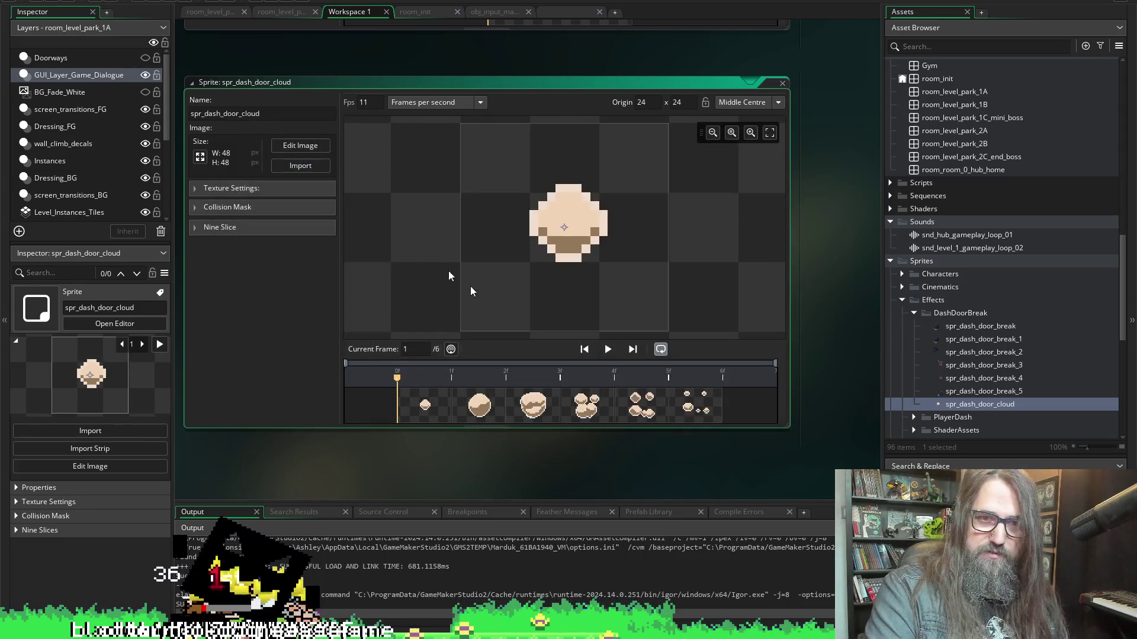
pyautogui.click(159, 3)
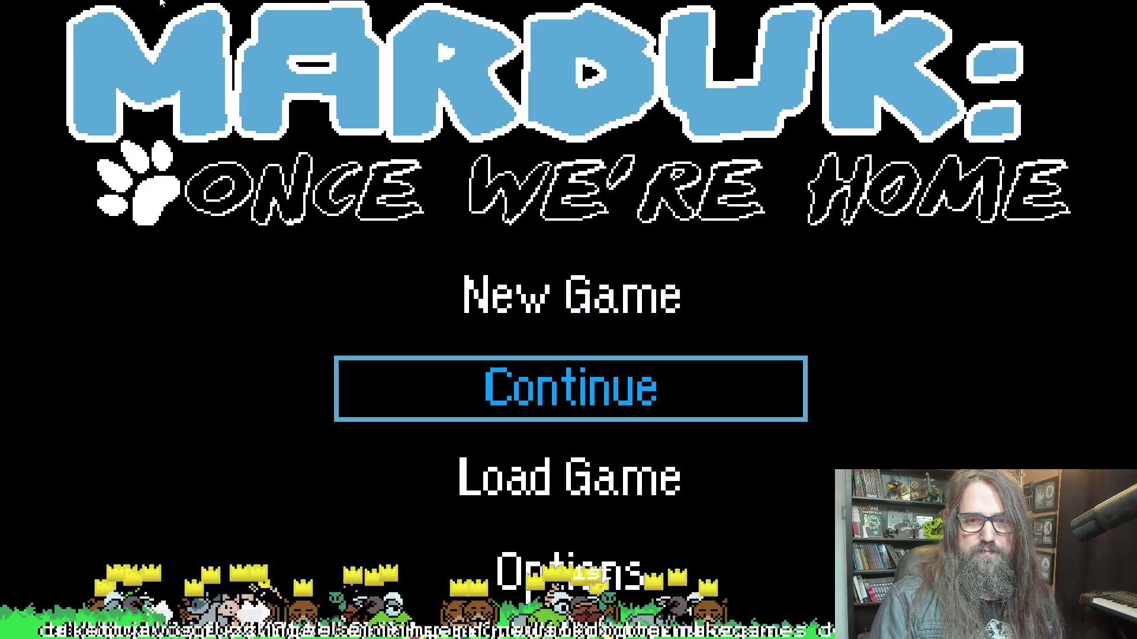
# Start a test run, dash the dog through the cave door to see the 48 px puffs, then close the game
pyautogui.press('Return')
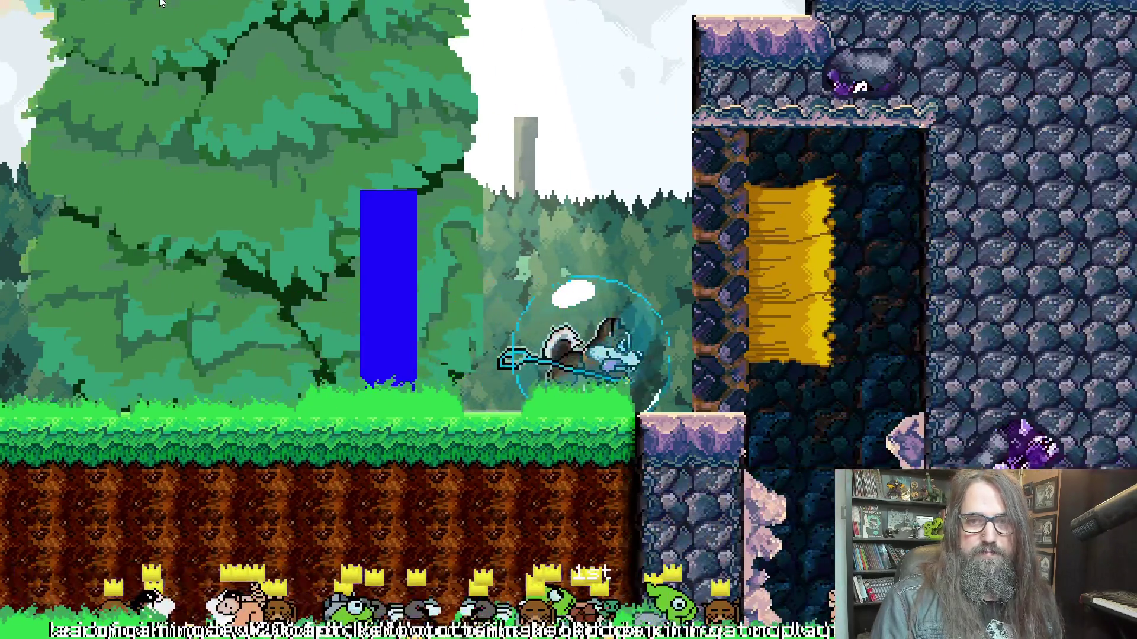
pyautogui.press('Right')
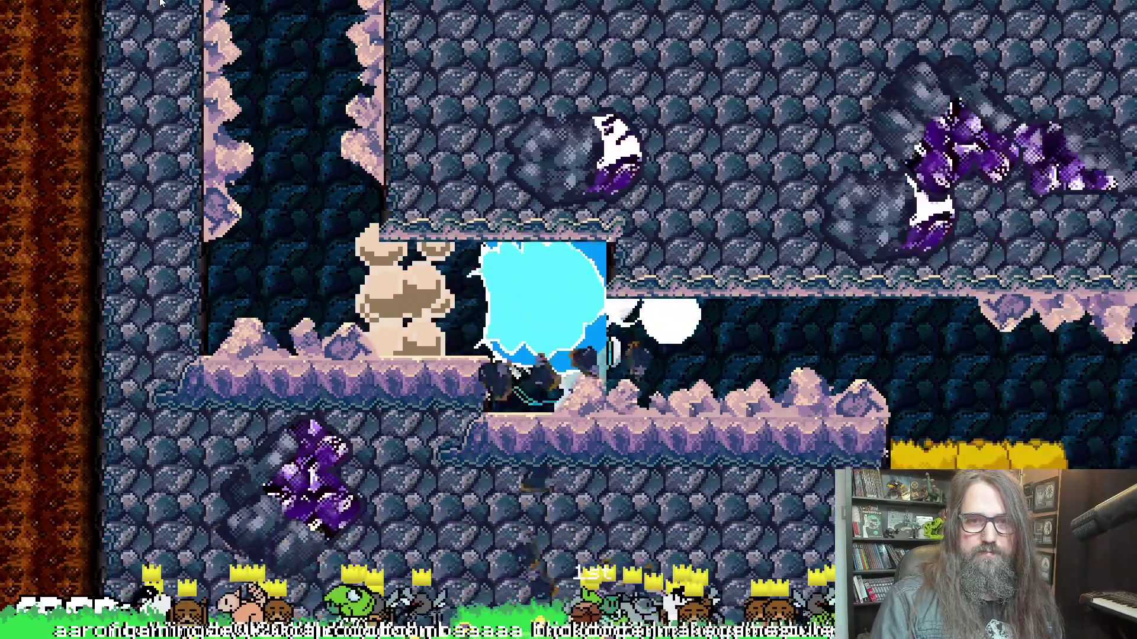
pyautogui.press('Right')
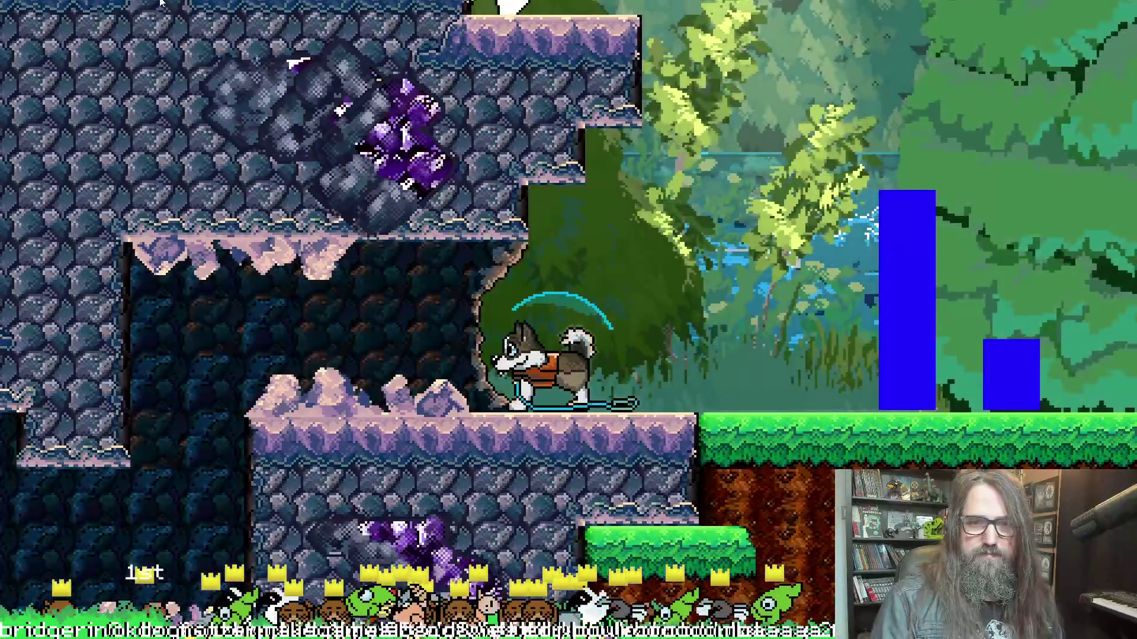
pyautogui.hotkey('alt', 'F4')
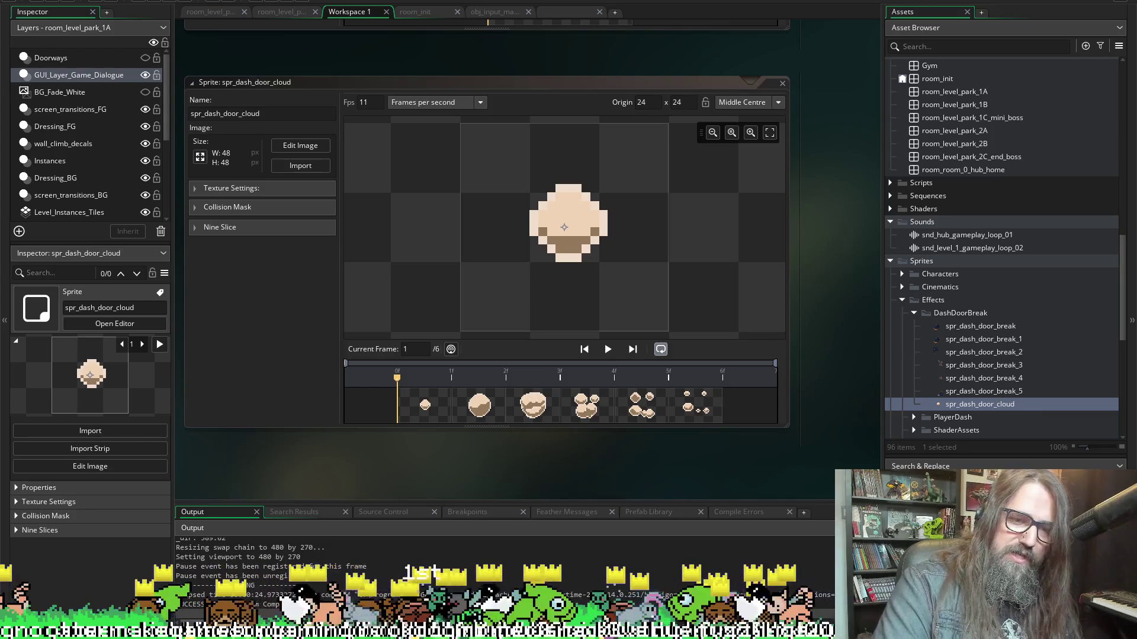
# Back in Aseprite, show animation frame 1 and zoom in on its small cloud puff
pyautogui.hotkey('alt', 'Tab')
pyautogui.moveTo(417, 248); pyautogui.dragTo(440, 251)
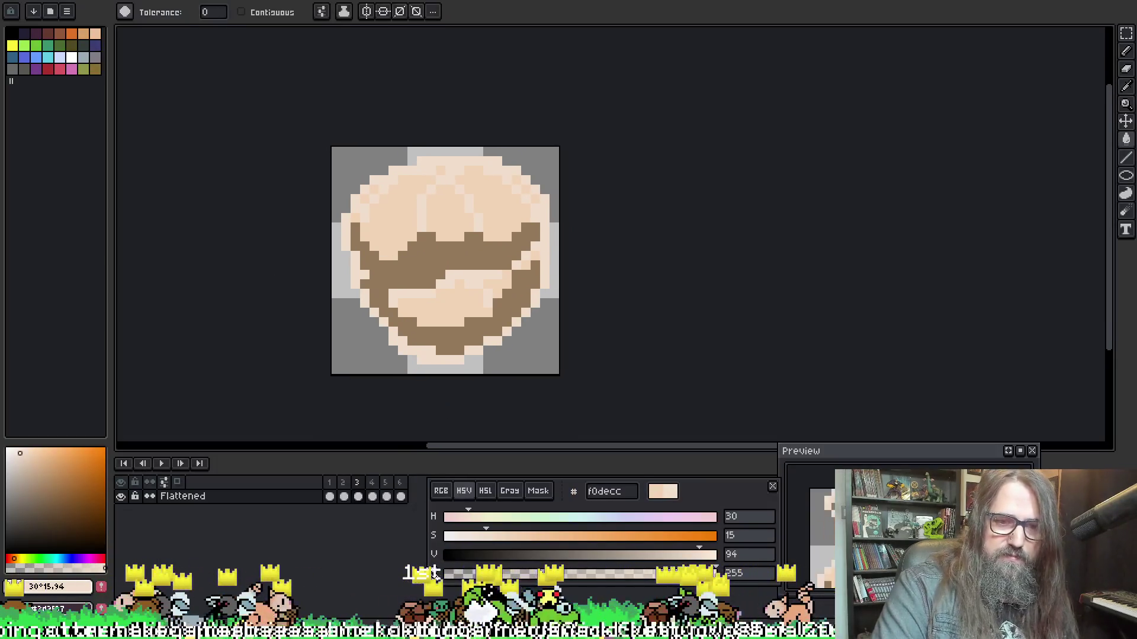
pyautogui.click(330, 497)
pyautogui.scroll(2, 419, 248)
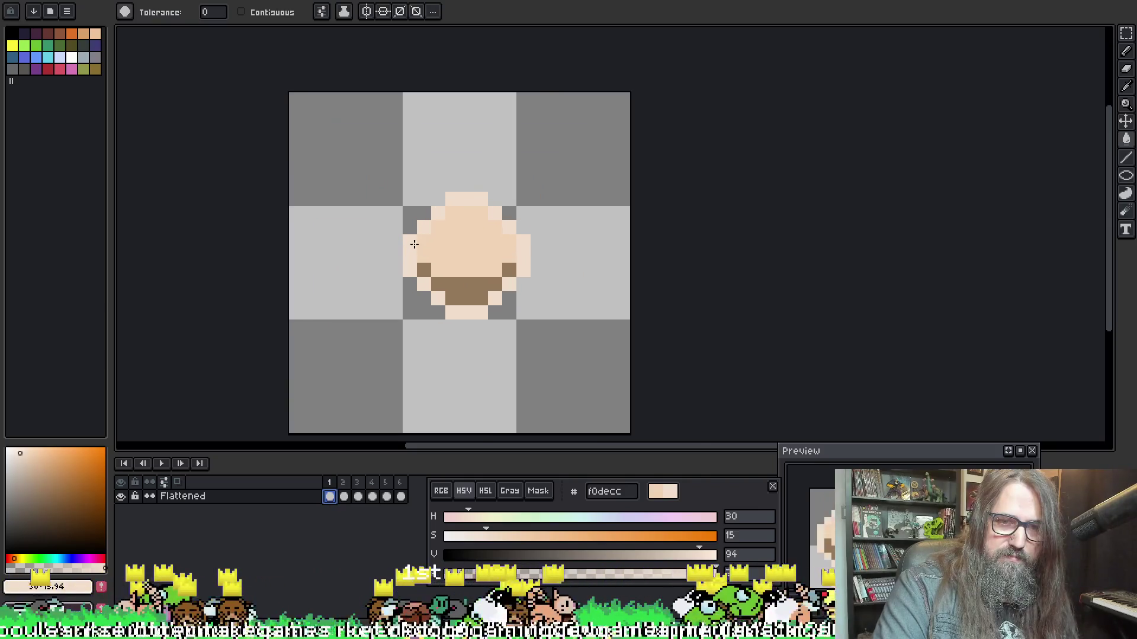
pyautogui.press('i')
# Undo a stray move, reselect frame 1 with the pencil, and open the Outline effect settings
pyautogui.press('b')
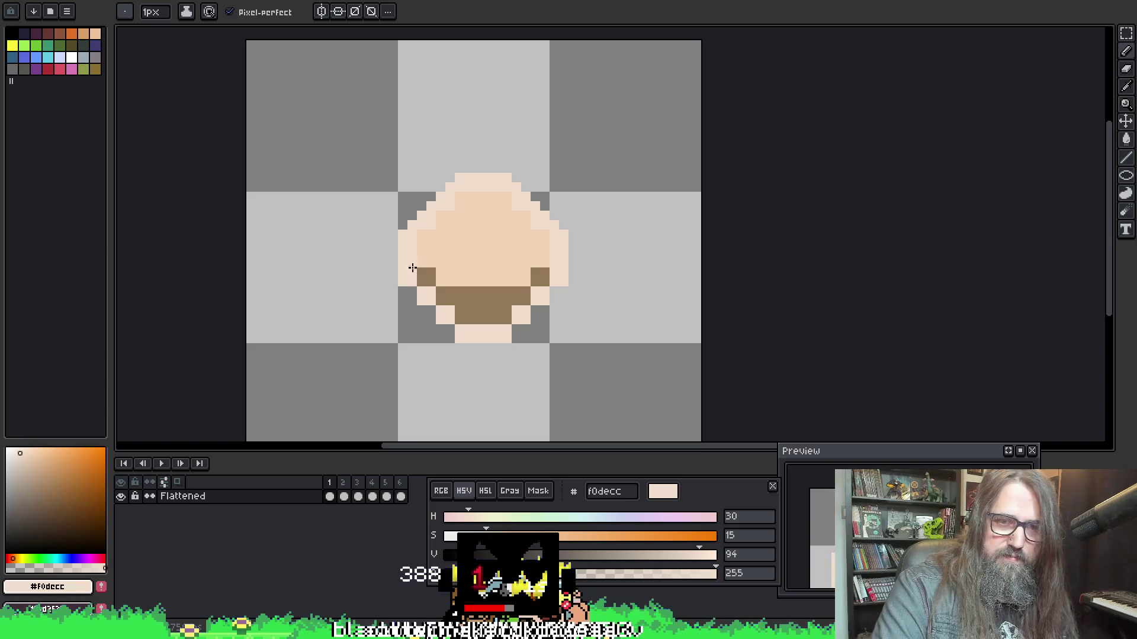
pyautogui.press('v')
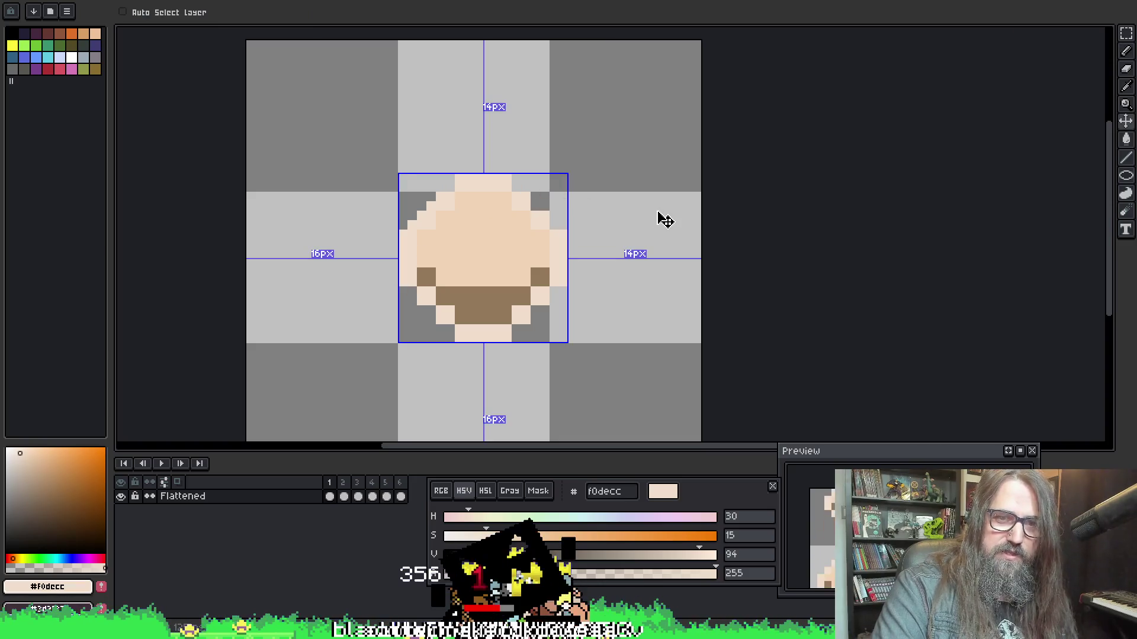
pyautogui.hotkey('ctrl', 'z')
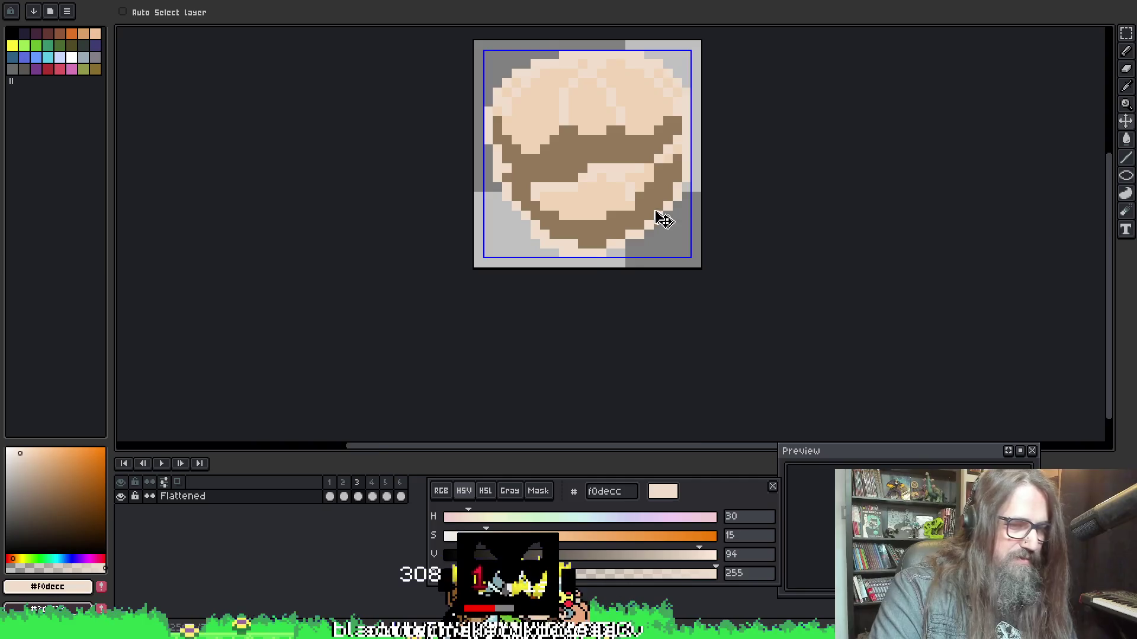
pyautogui.press('b')
pyautogui.click(331, 497)
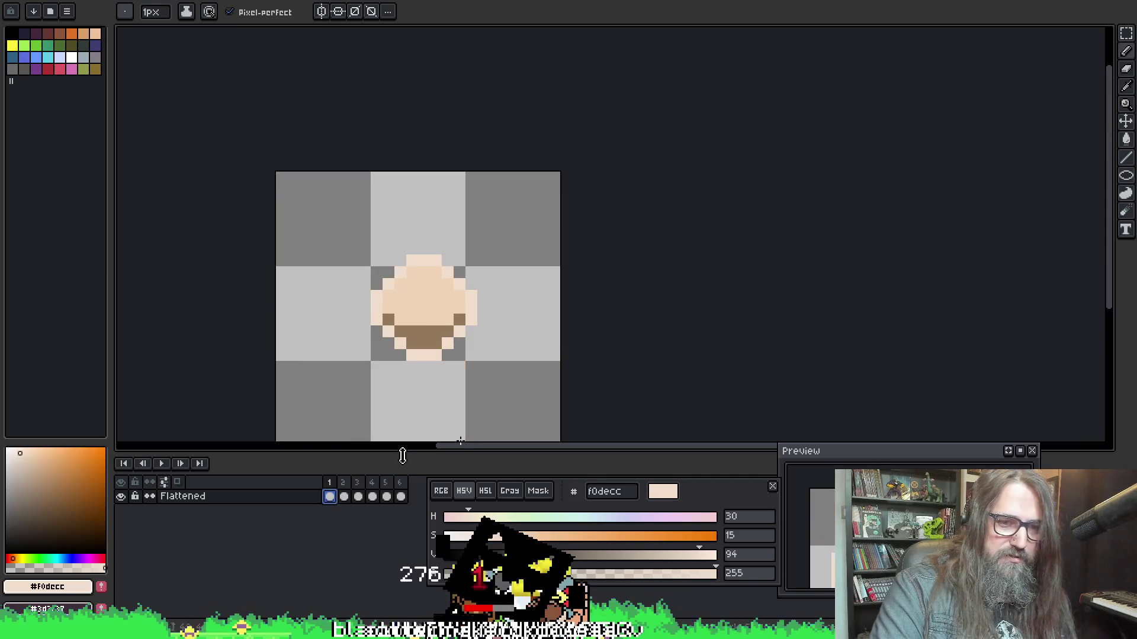
pyautogui.press('alt')
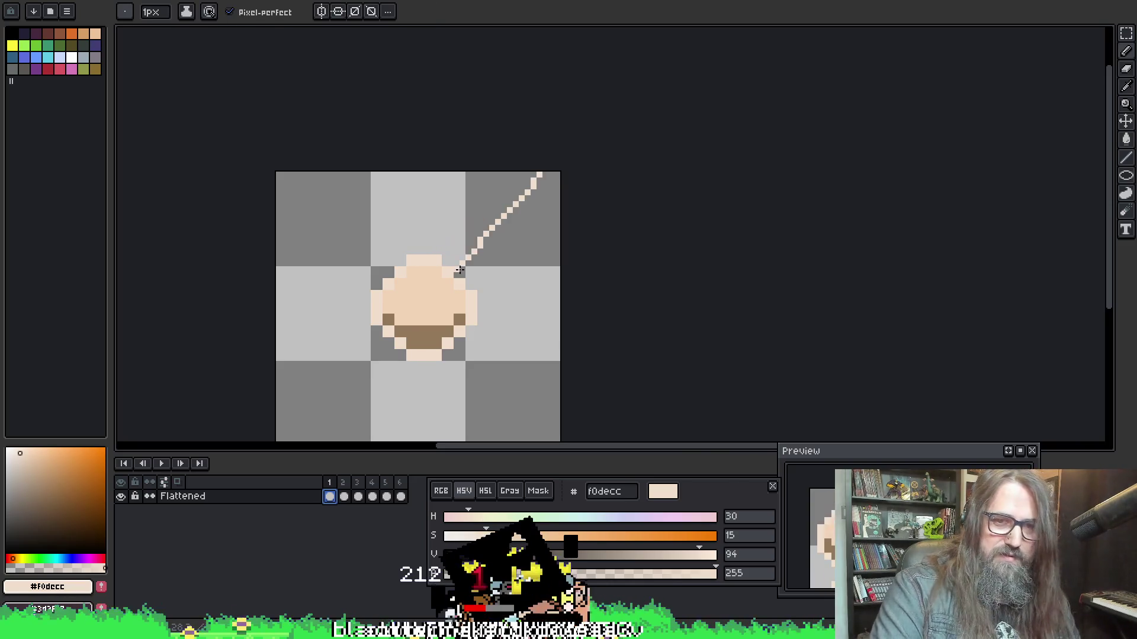
pyautogui.hotkey('shift', 'o')
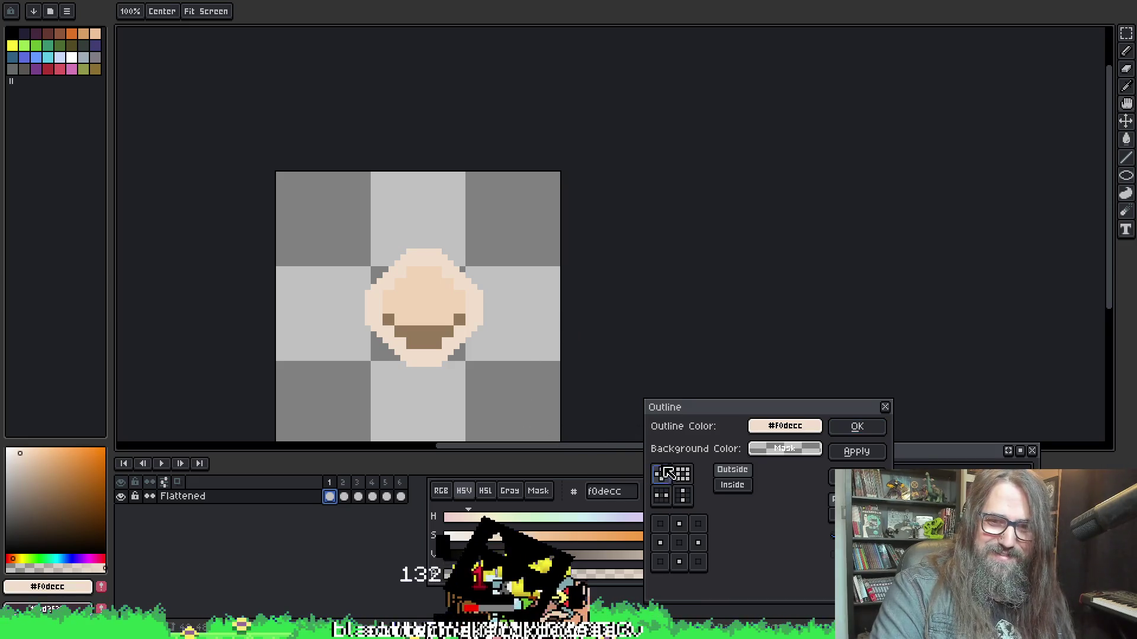
# Apply a #f0decc outline with top and bottom cells off and all four diagonal corners on
pyautogui.click(662, 496)
pyautogui.click(687, 498)
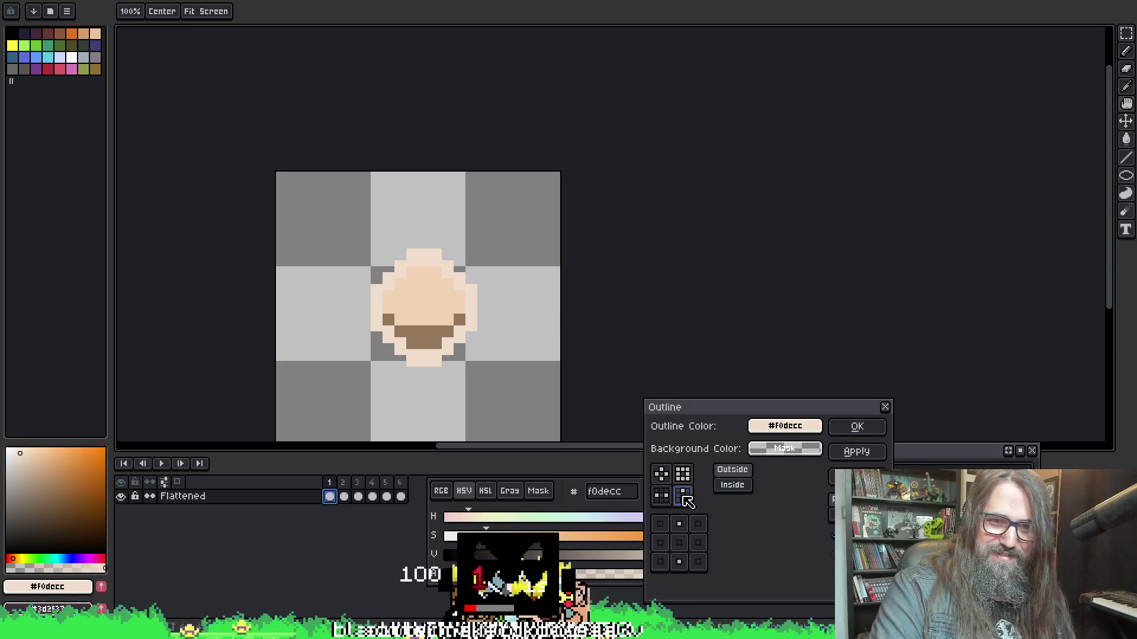
pyautogui.click(679, 524)
pyautogui.click(681, 561)
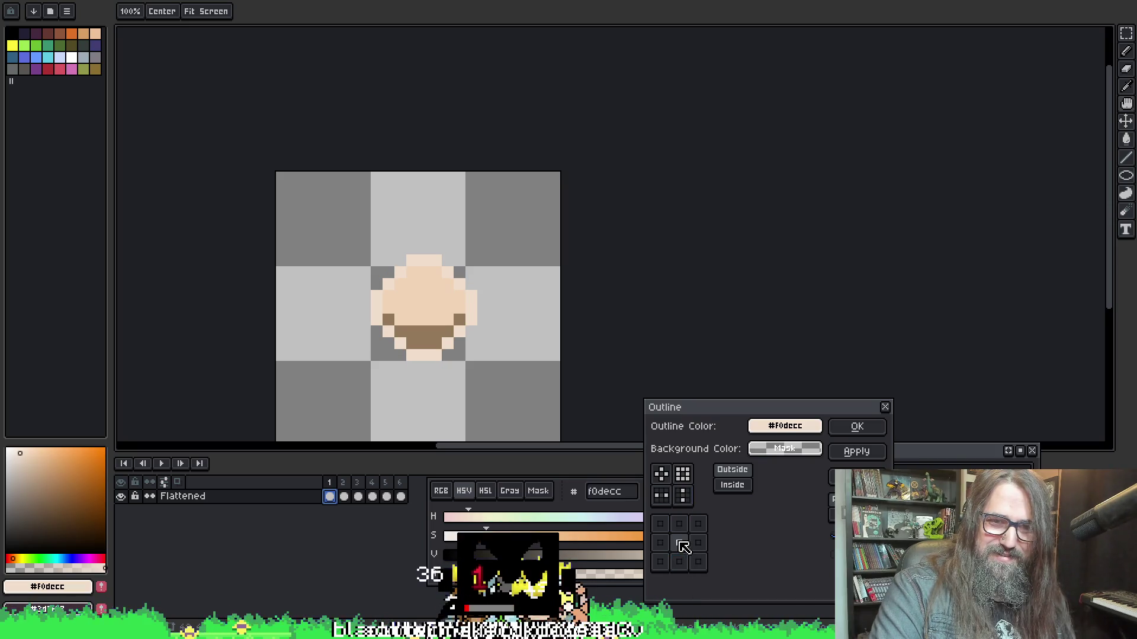
pyautogui.click(661, 544)
pyautogui.click(661, 545)
pyautogui.click(662, 524)
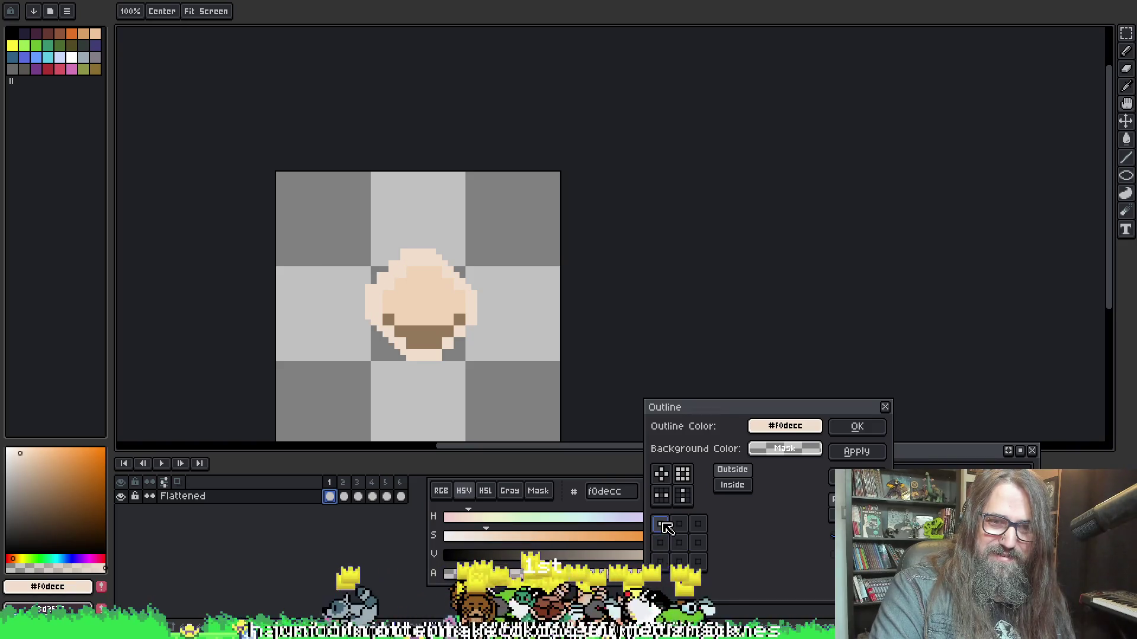
pyautogui.click(697, 524)
pyautogui.click(698, 562)
pyautogui.click(660, 561)
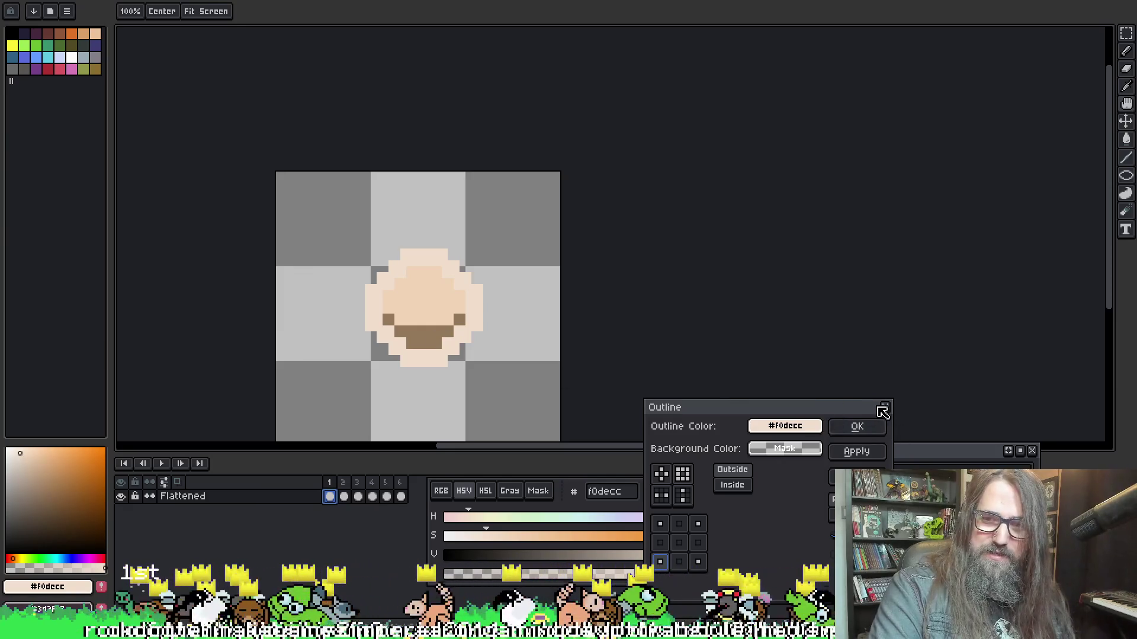
pyautogui.click(856, 426)
# Magic-wand select the puff's skin-coloured area, then clear the selection
pyautogui.scroll(1, 399, 293)
pyautogui.scroll(3, 399, 293)
pyautogui.scroll(-3, 389, 269)
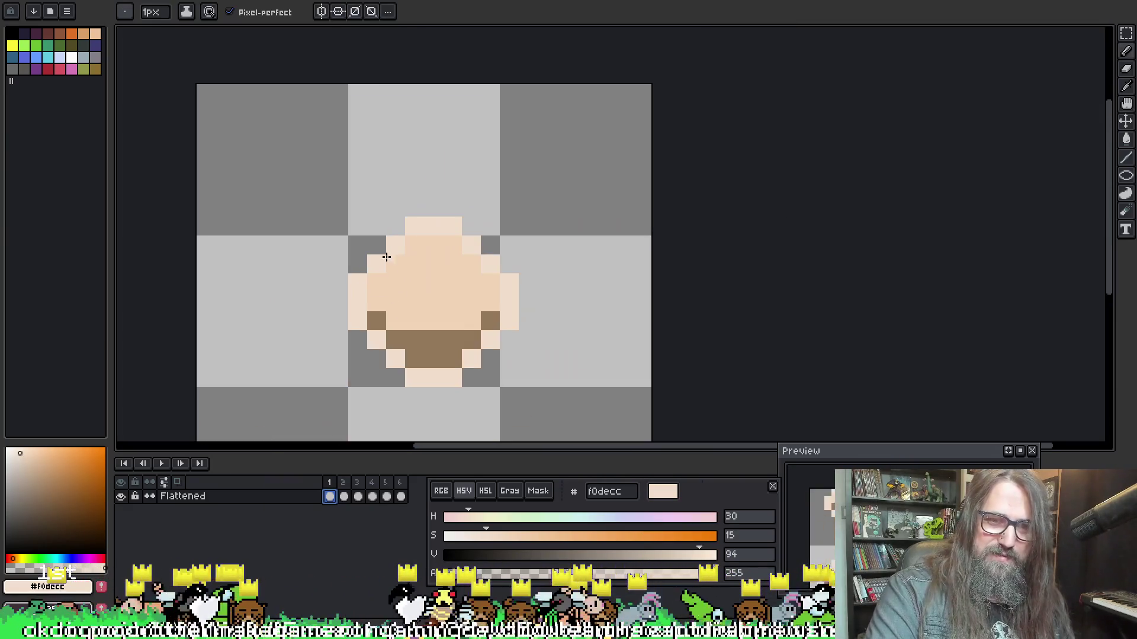
pyautogui.press('w')
pyautogui.click(485, 261)
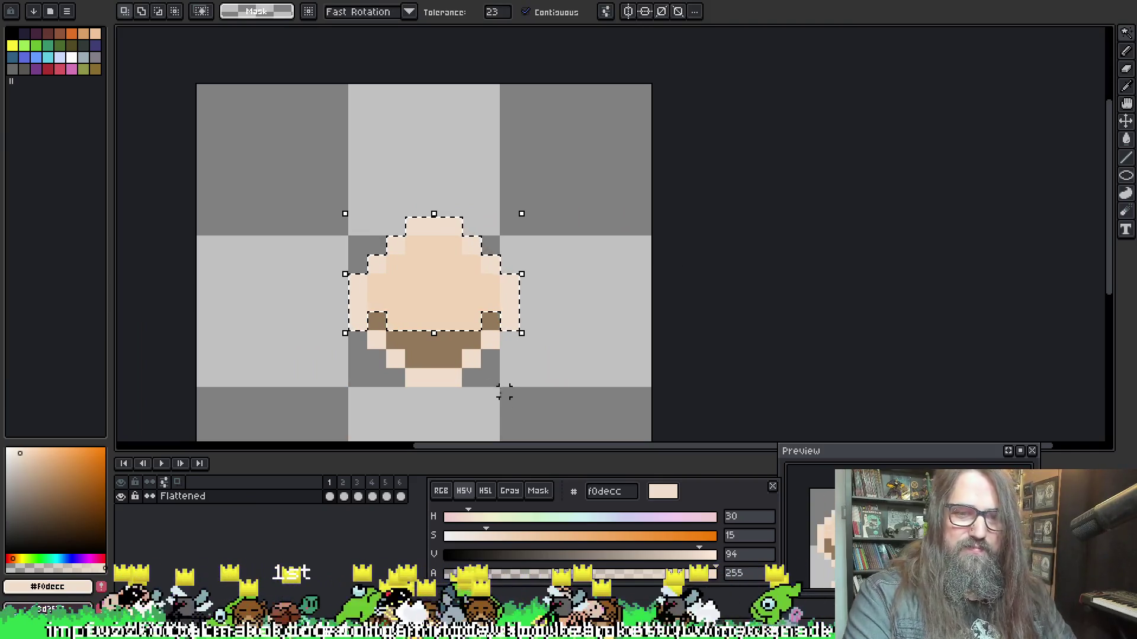
pyautogui.hotkey('ctrl', 'd')
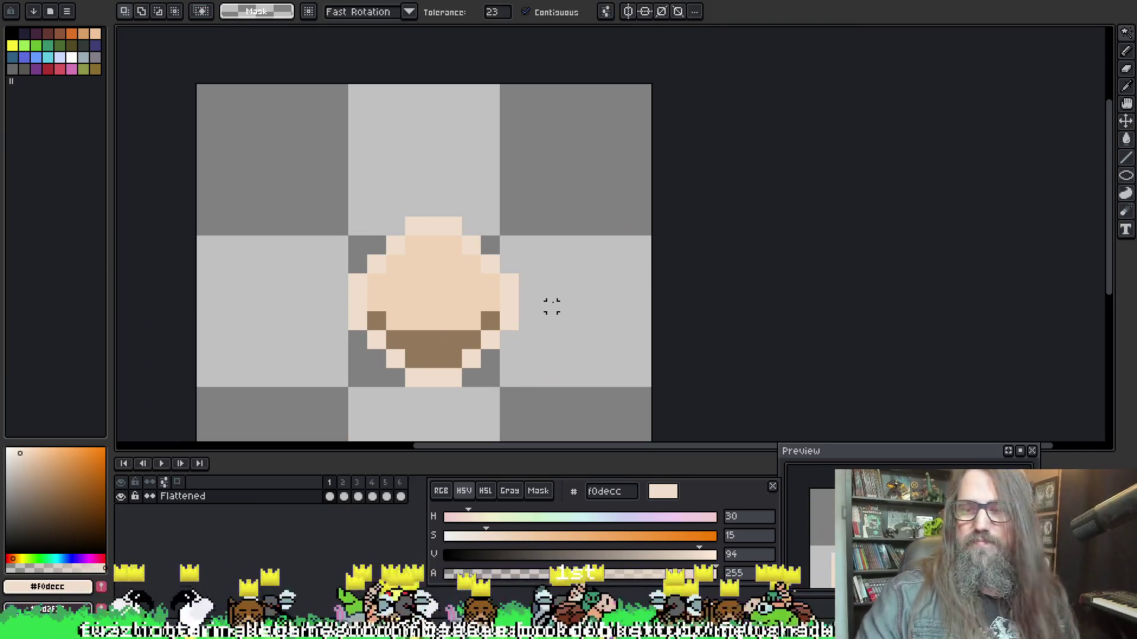
# Hand-paint cream #f0decc pixels on the upper-left, upper-right and bottom outline edges, then advance to frame 2
pyautogui.press('i')
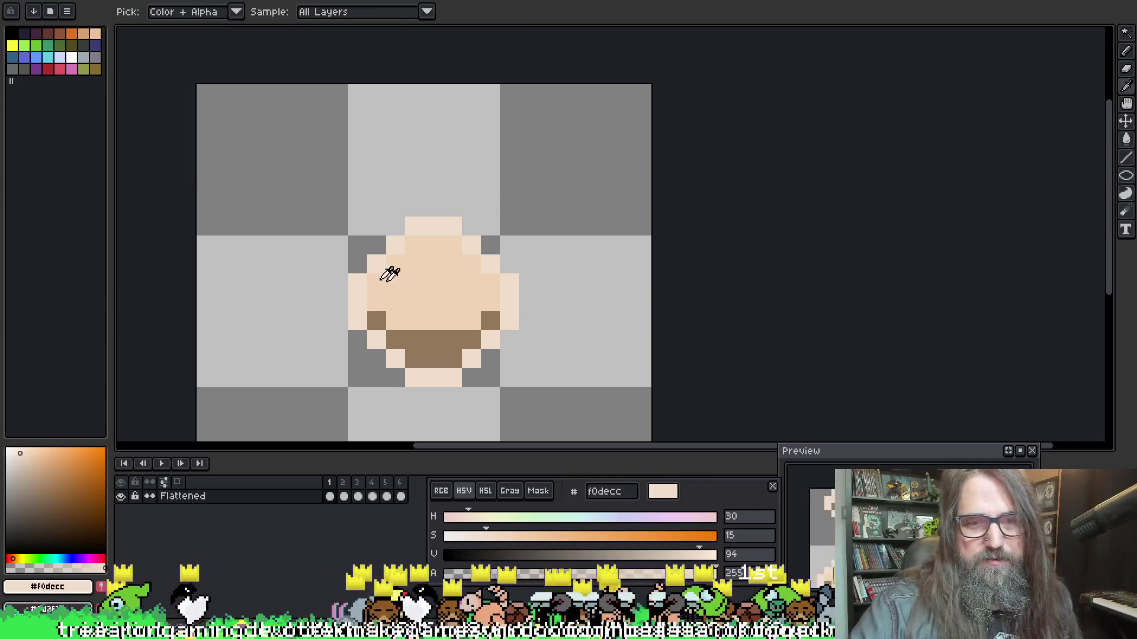
pyautogui.press('b')
pyautogui.moveTo(360, 269)
pyautogui.mouseDown()
pyautogui.moveTo(402, 232)
pyautogui.moveTo(486, 245)
pyautogui.moveTo(496, 263)
pyautogui.mouseUp()
pyautogui.click(486, 250)
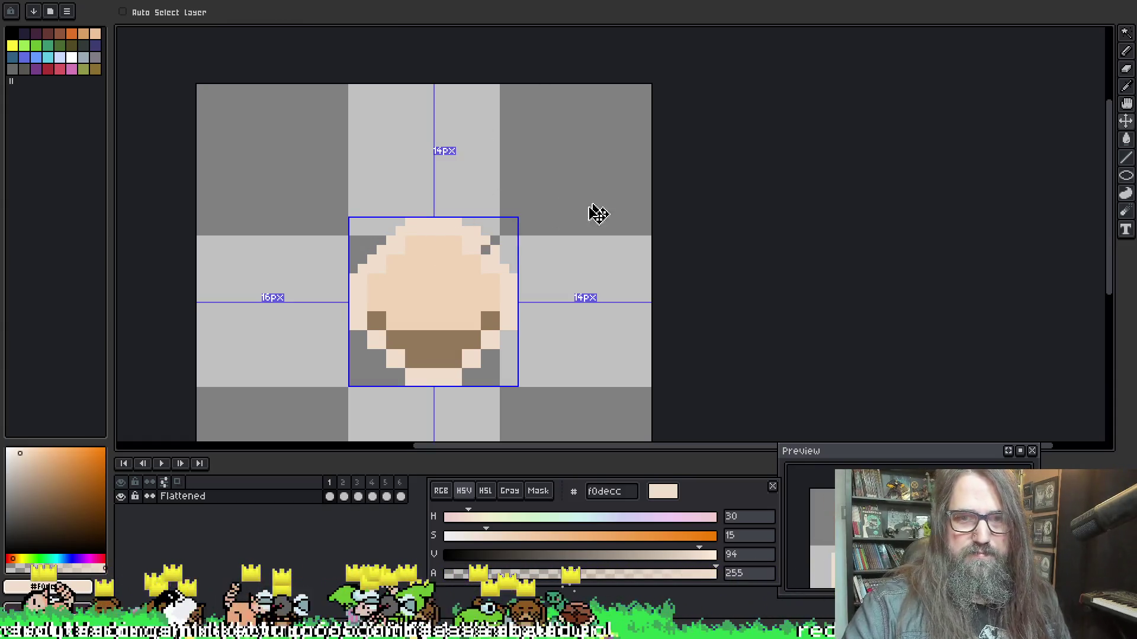
pyautogui.hotkey('ctrl', 'z')
pyautogui.hotkey('ctrl', 'z')
pyautogui.moveTo(471, 235); pyautogui.dragTo(483, 247)
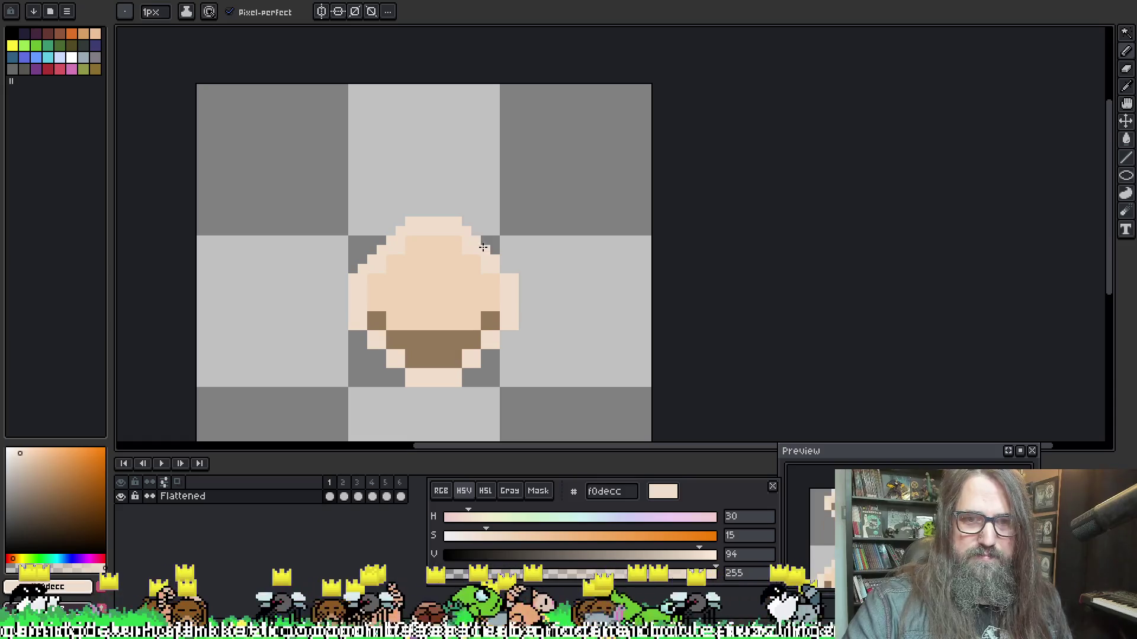
pyautogui.moveTo(491, 353)
pyautogui.mouseDown()
pyautogui.moveTo(457, 373)
pyautogui.moveTo(403, 377)
pyautogui.moveTo(383, 361)
pyautogui.mouseUp()
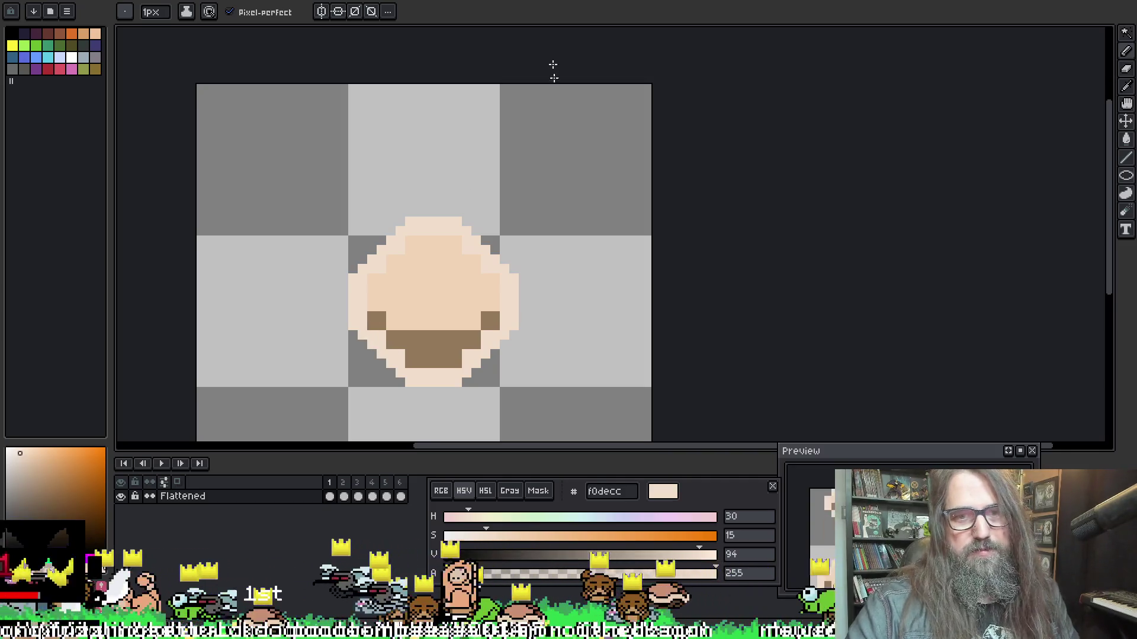
pyautogui.press('Right')
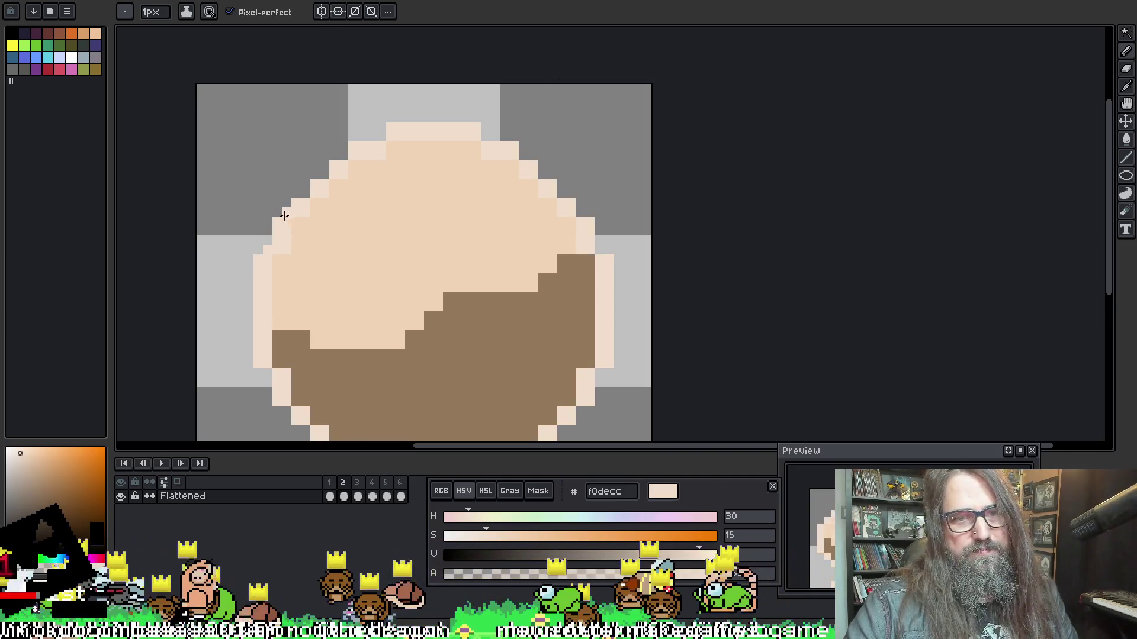
# Repaint frame 2's outline into finer staircases on the upper-left, upper-right, lower-left and bottom edges
pyautogui.moveTo(300, 195); pyautogui.dragTo(391, 127)
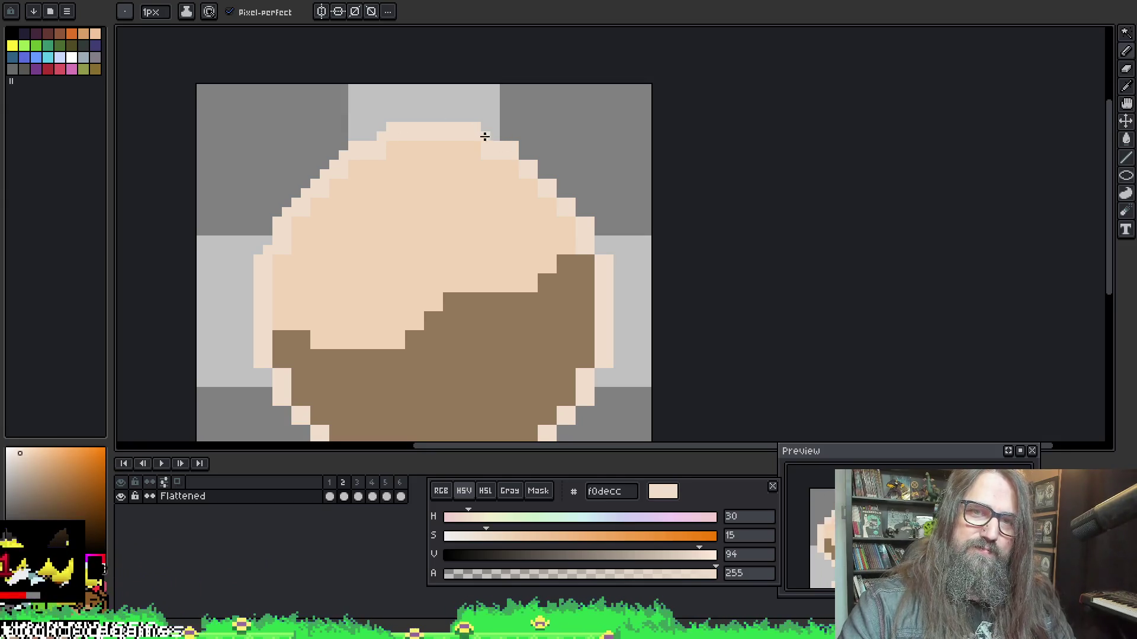
pyautogui.moveTo(528, 167)
pyautogui.mouseDown()
pyautogui.moveTo(526, 157)
pyautogui.moveTo(598, 246)
pyautogui.moveTo(521, 171)
pyautogui.mouseUp()
pyautogui.click(267, 312)
pyautogui.moveTo(290, 329); pyautogui.dragTo(293, 346)
pyautogui.click(311, 362)
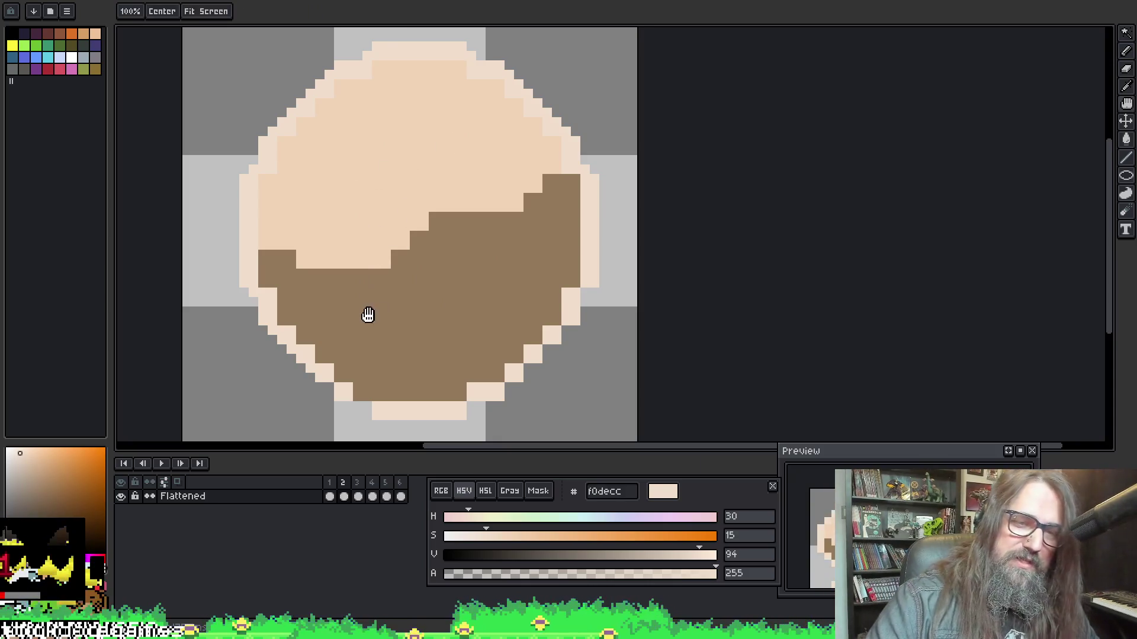
pyautogui.scroll(-1, 368, 315)
pyautogui.moveTo(326, 362); pyautogui.dragTo(354, 374)
pyautogui.click(346, 382)
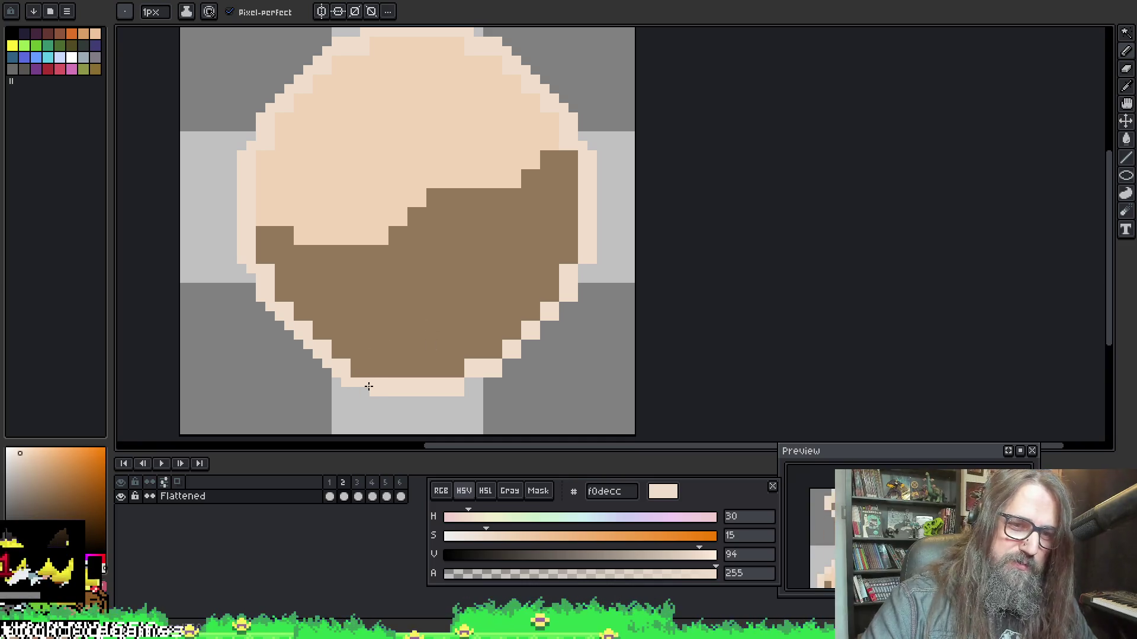
pyautogui.click(471, 382)
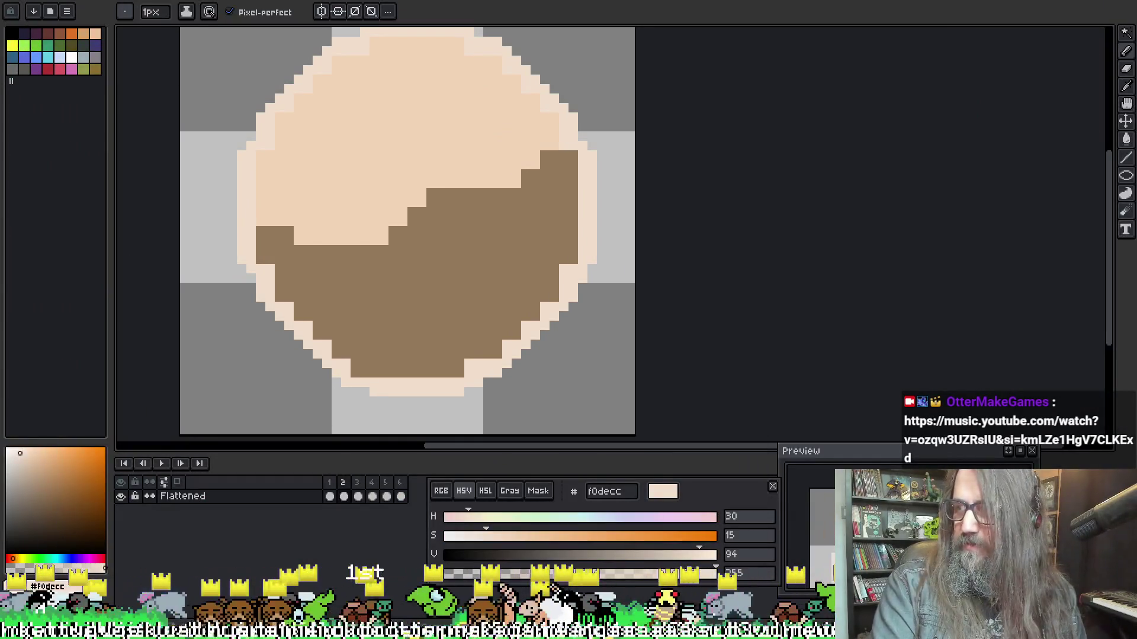
pyautogui.hotkey('alt', 'Tab')
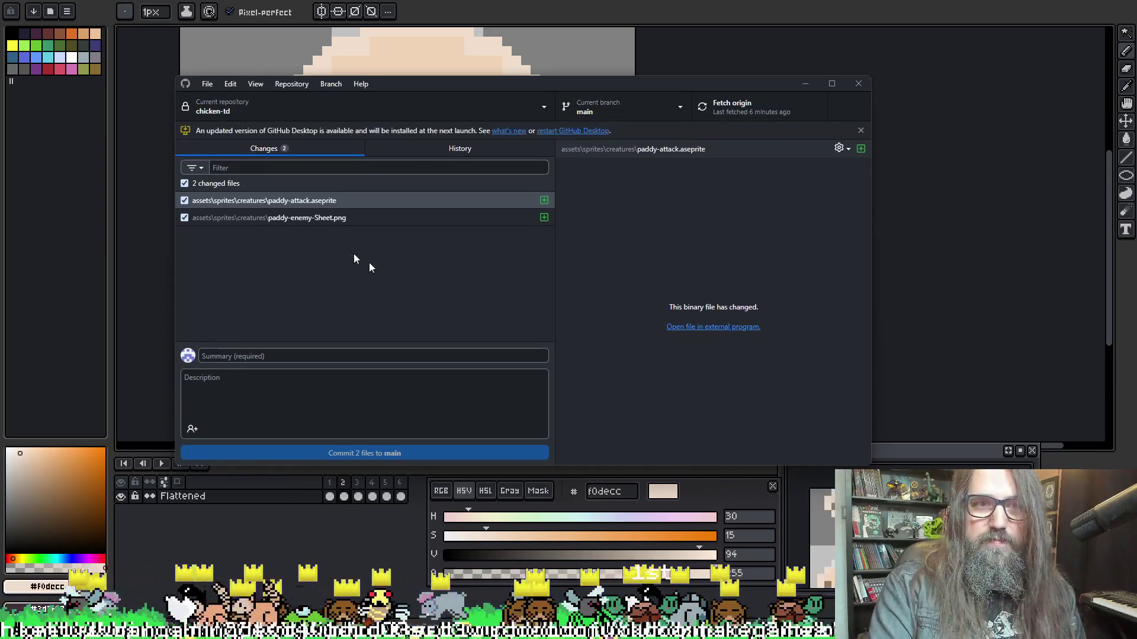
# Minimize GitHub Desktop after reviewing its two changed sprite files
pyautogui.click(805, 84)
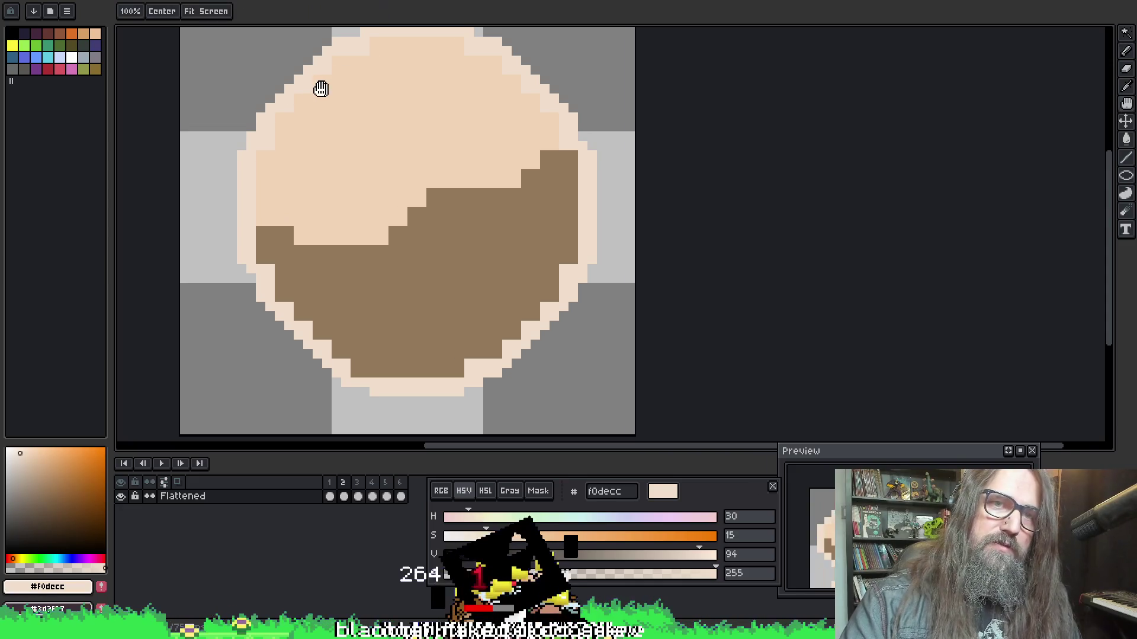
# Add two cream pixels on frame 2's top-left outline edge, recentre the view, and advance to frame 3
pyautogui.scroll(2, 322, 88)
pyautogui.hscroll(2, 322, 89)
pyautogui.moveTo(322, 79); pyautogui.dragTo(308, 76)
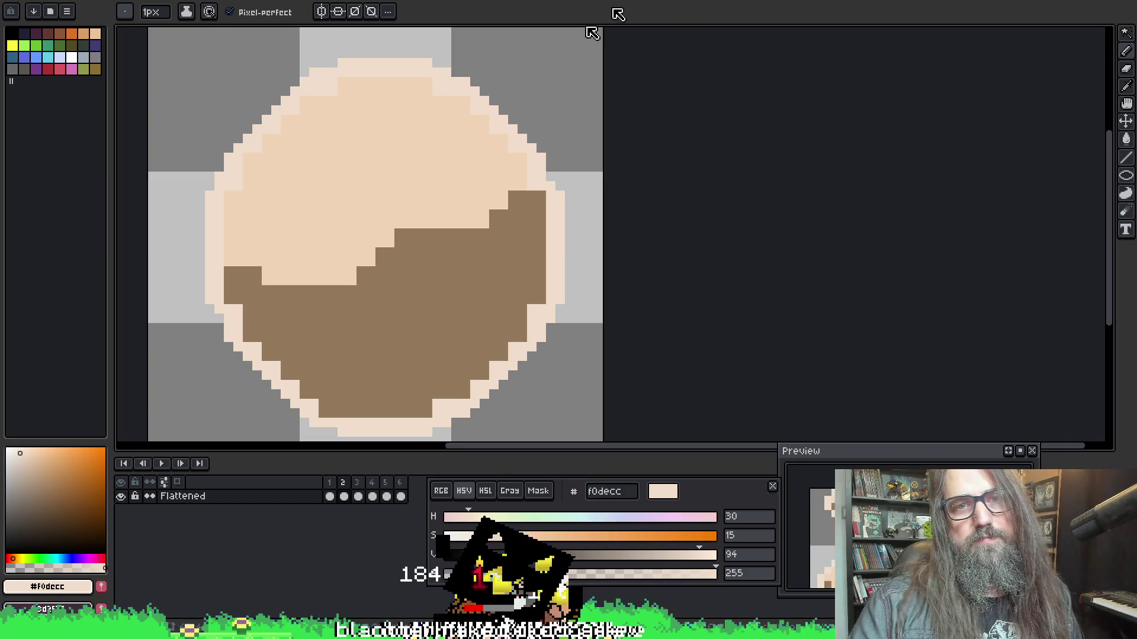
pyautogui.scroll(-1, 331, 178)
pyautogui.hscroll(-2, 332, 177)
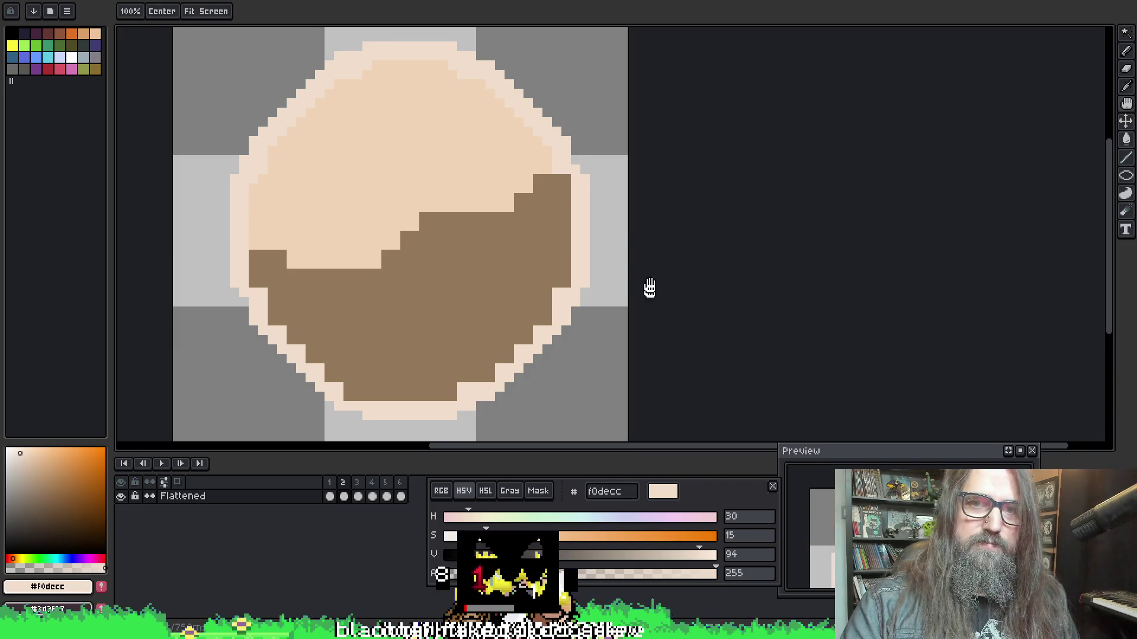
pyautogui.moveTo(647, 292); pyautogui.dragTo(623, 270)
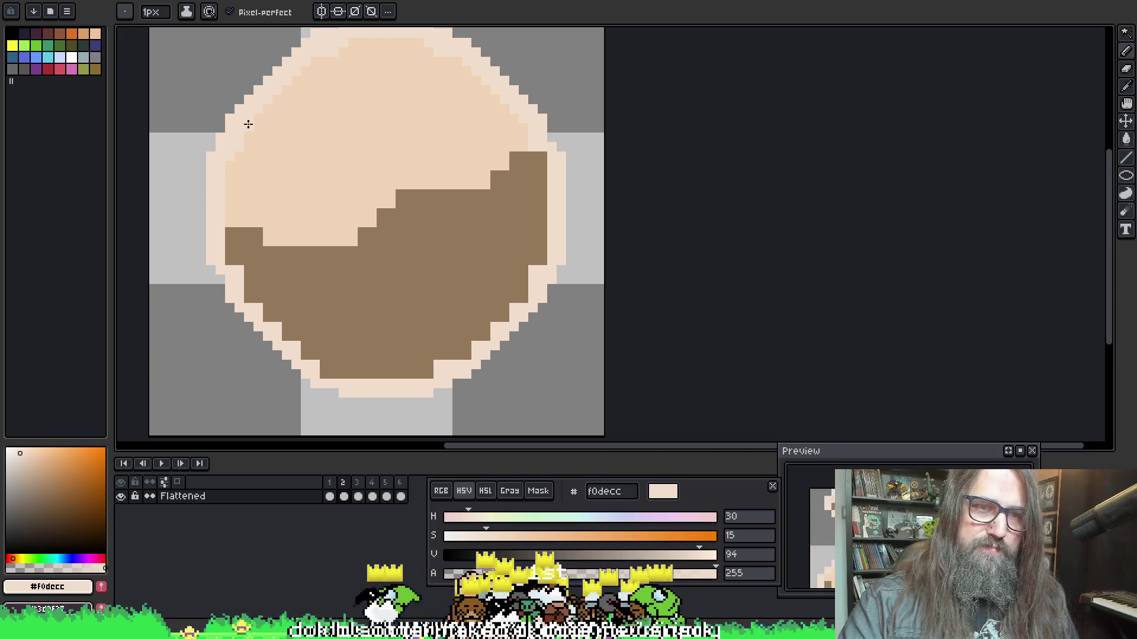
pyautogui.moveTo(425, 206); pyautogui.dragTo(434, 246)
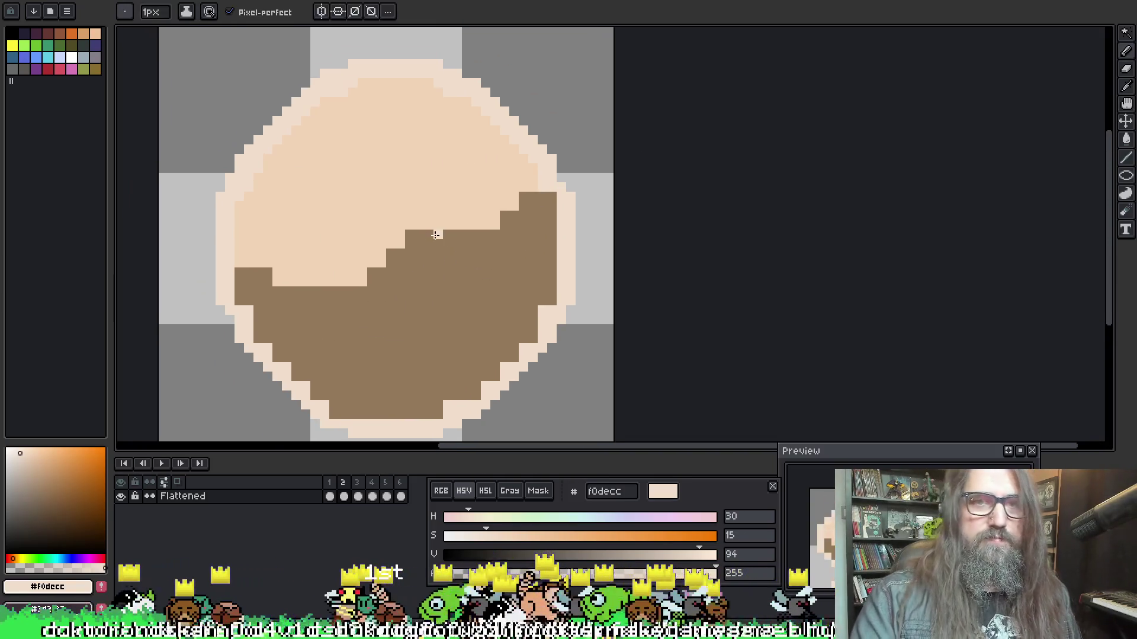
pyautogui.scroll(-3, 436, 272)
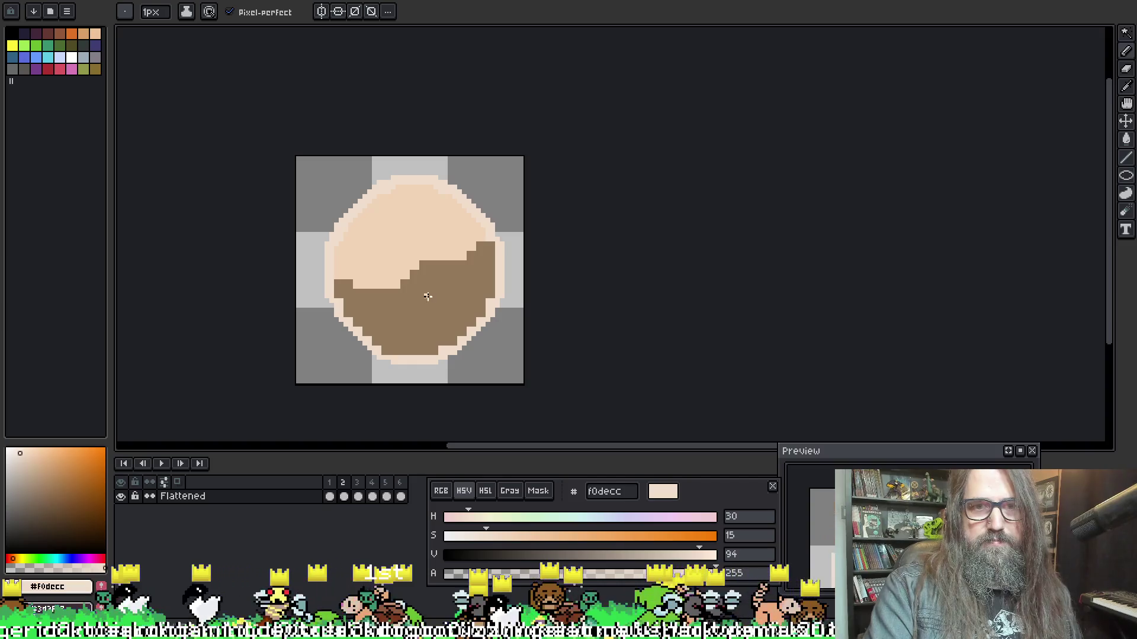
pyautogui.scroll(1, 351, 237)
pyautogui.moveTo(379, 306); pyautogui.dragTo(338, 245)
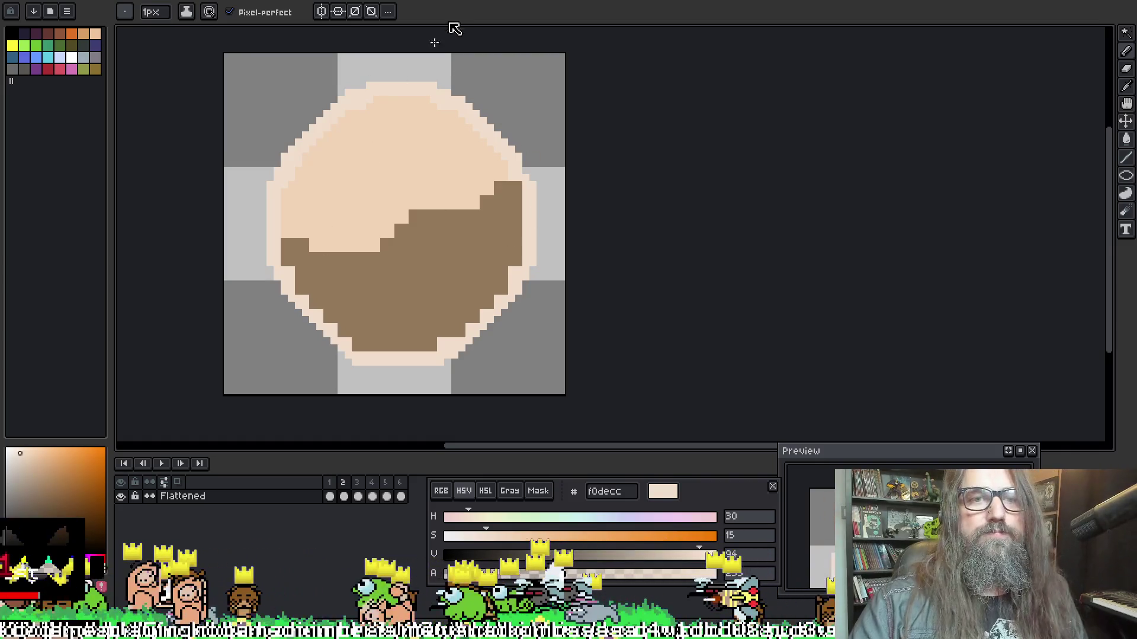
pyautogui.press('Right')
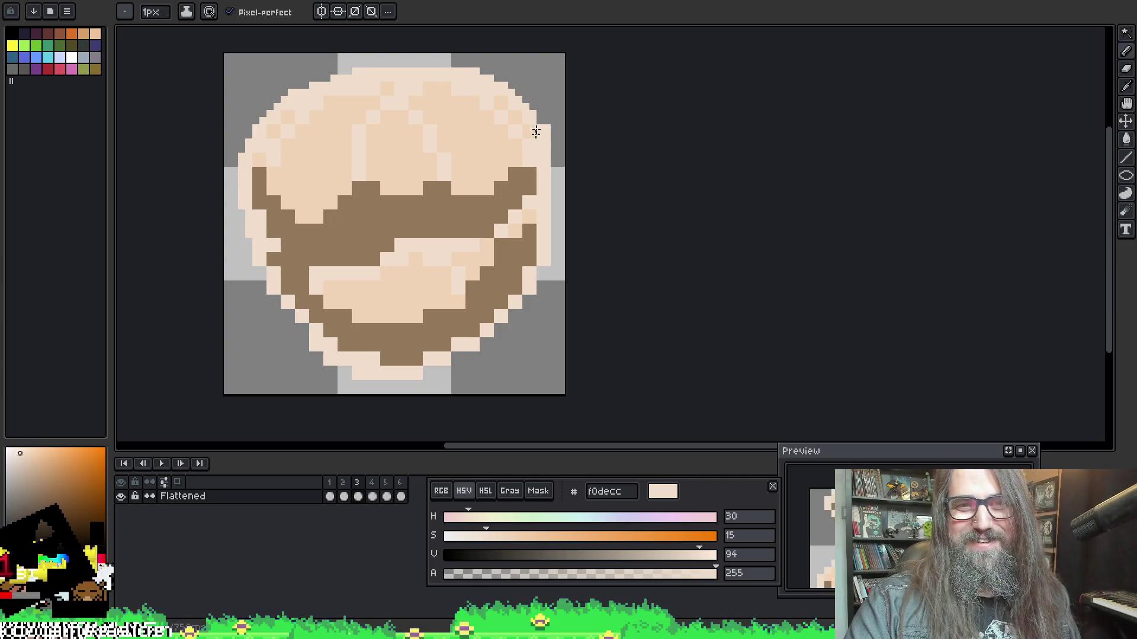
# Draw light f0decc pixels along the puff's lower-left and bottom edges, lightening one brown pixel
pyautogui.moveTo(536, 119); pyautogui.dragTo(538, 97)
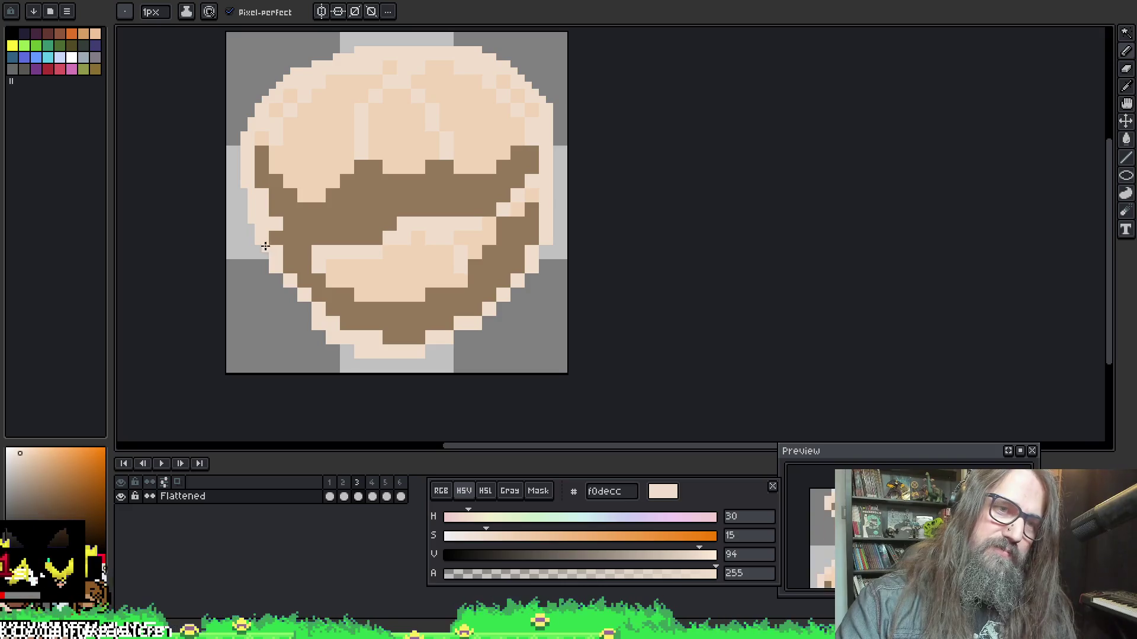
pyautogui.moveTo(280, 277); pyautogui.dragTo(316, 327)
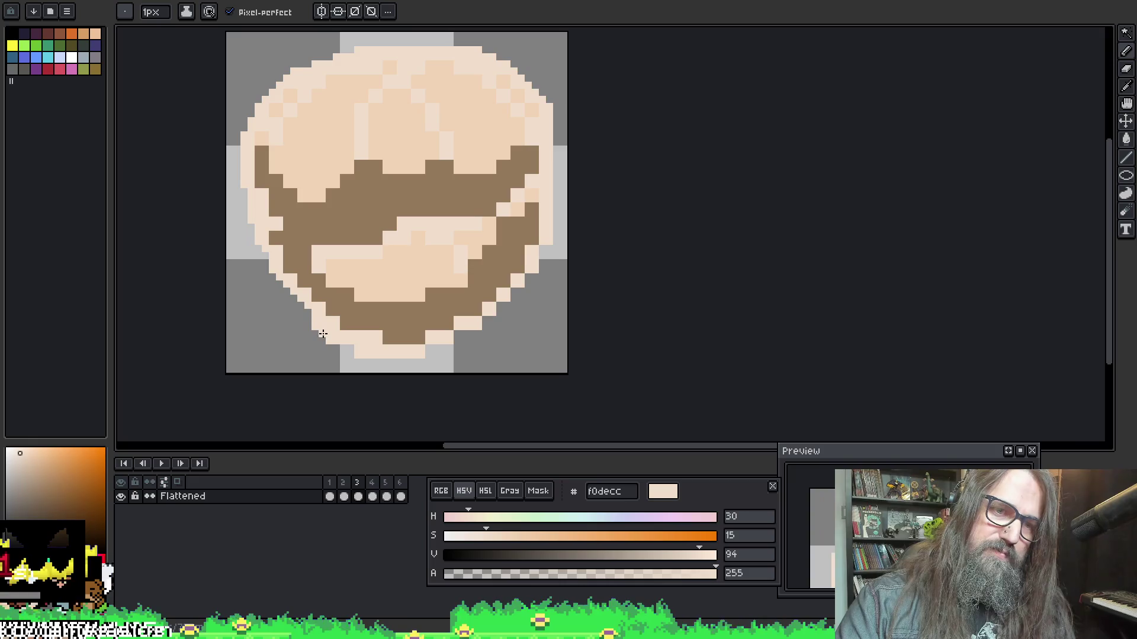
pyautogui.click(342, 346)
pyautogui.moveTo(429, 350); pyautogui.dragTo(444, 346)
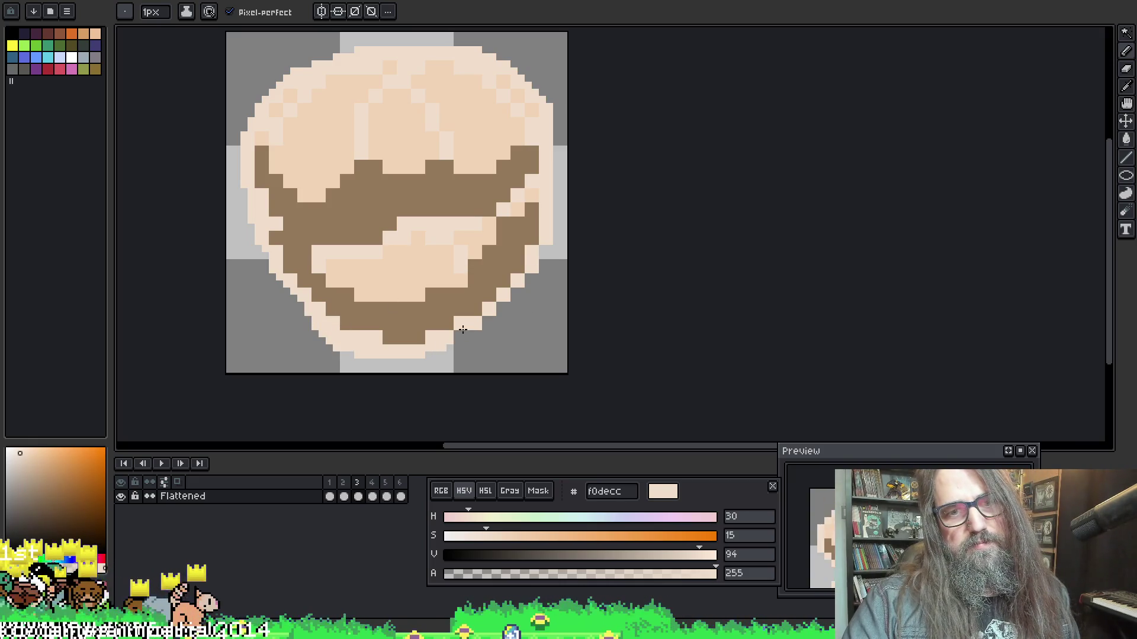
pyautogui.click(465, 325)
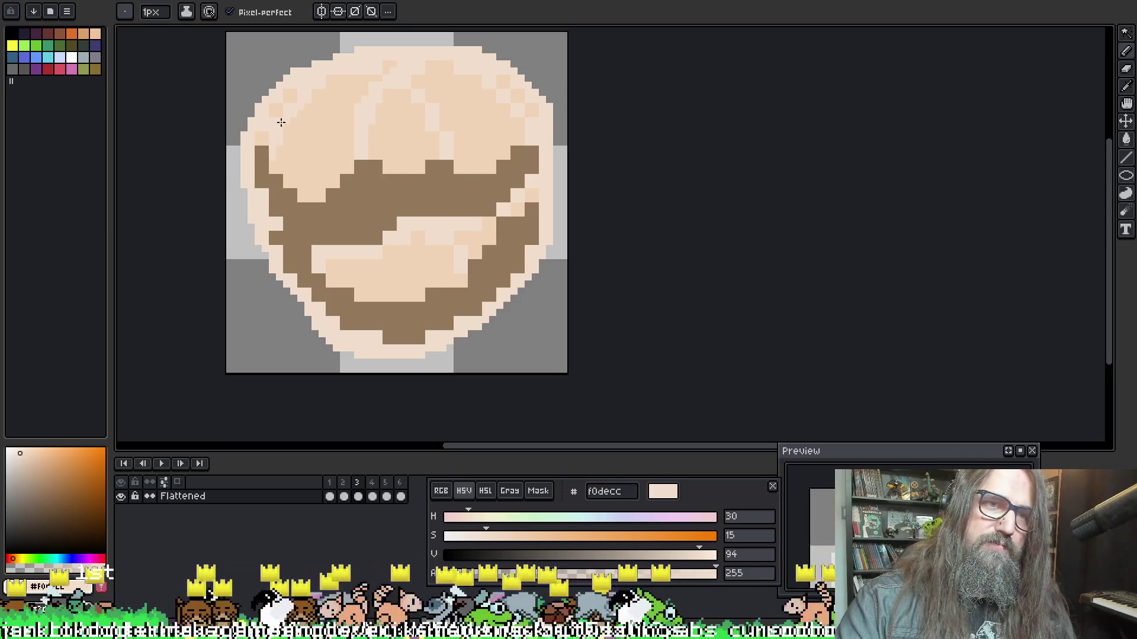
# Dot five light f0decc highlight pixels across the puff's upper half
pyautogui.click(270, 107)
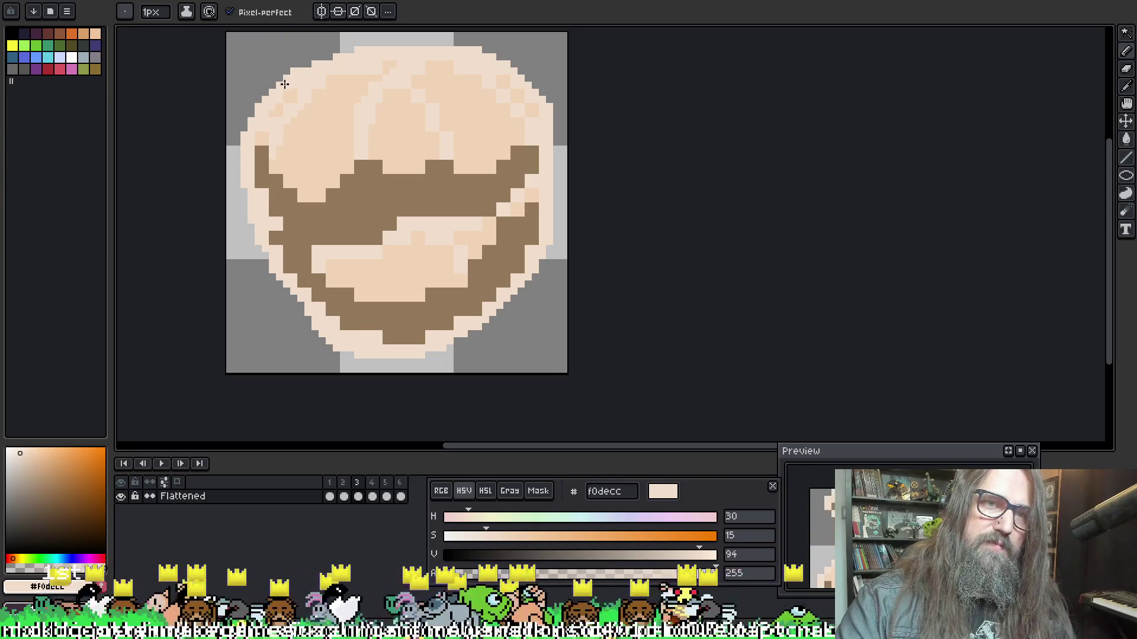
pyautogui.click(293, 101)
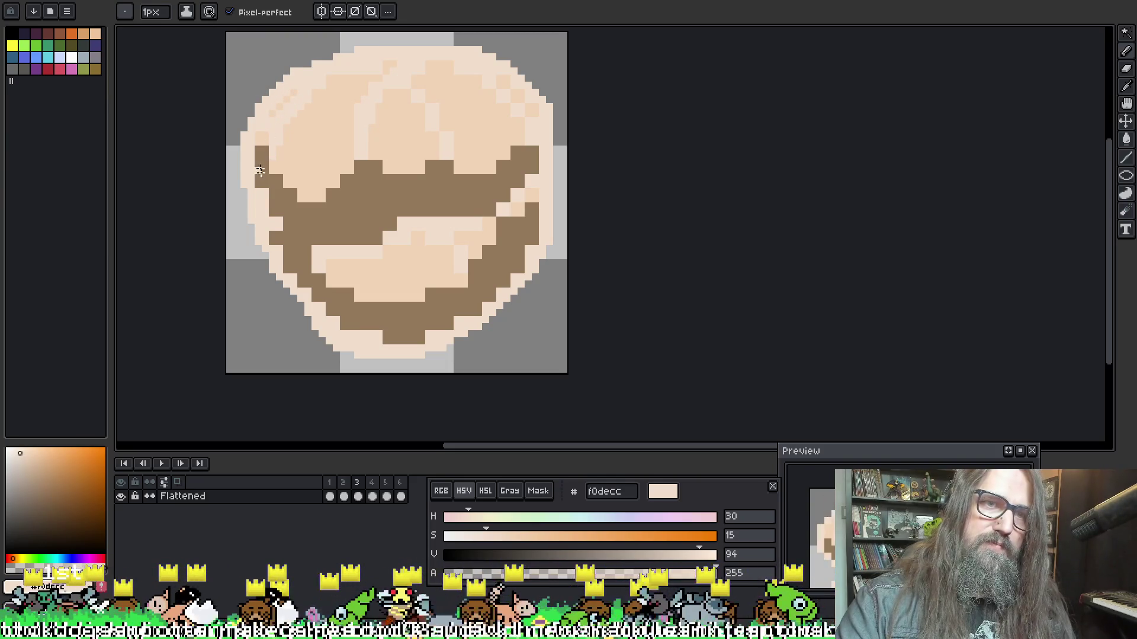
pyautogui.click(419, 89)
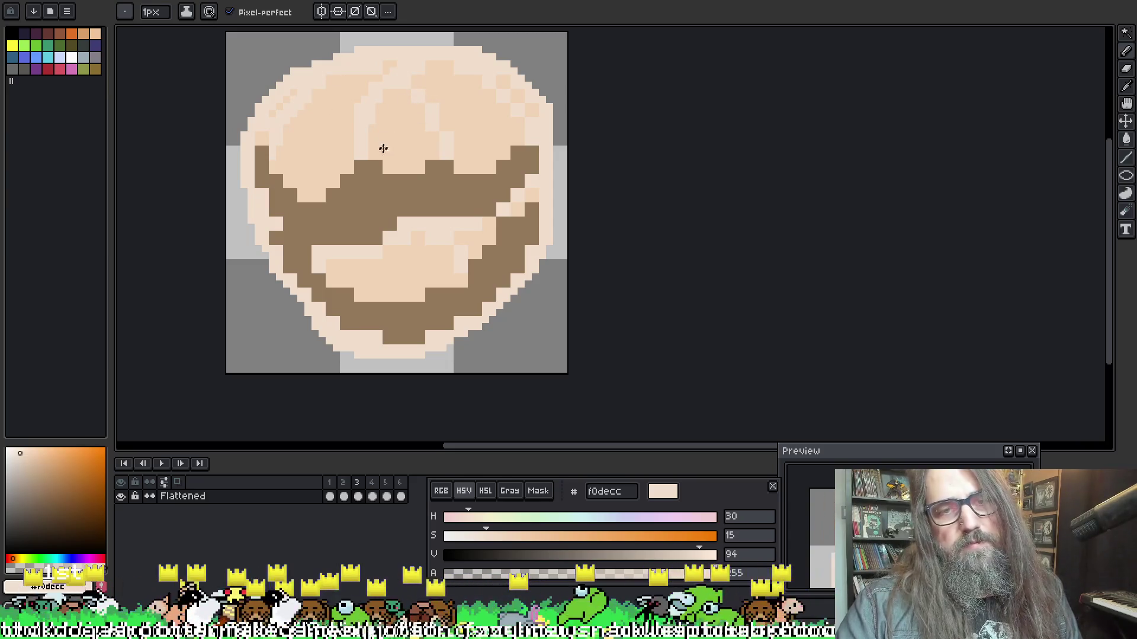
pyautogui.click(419, 126)
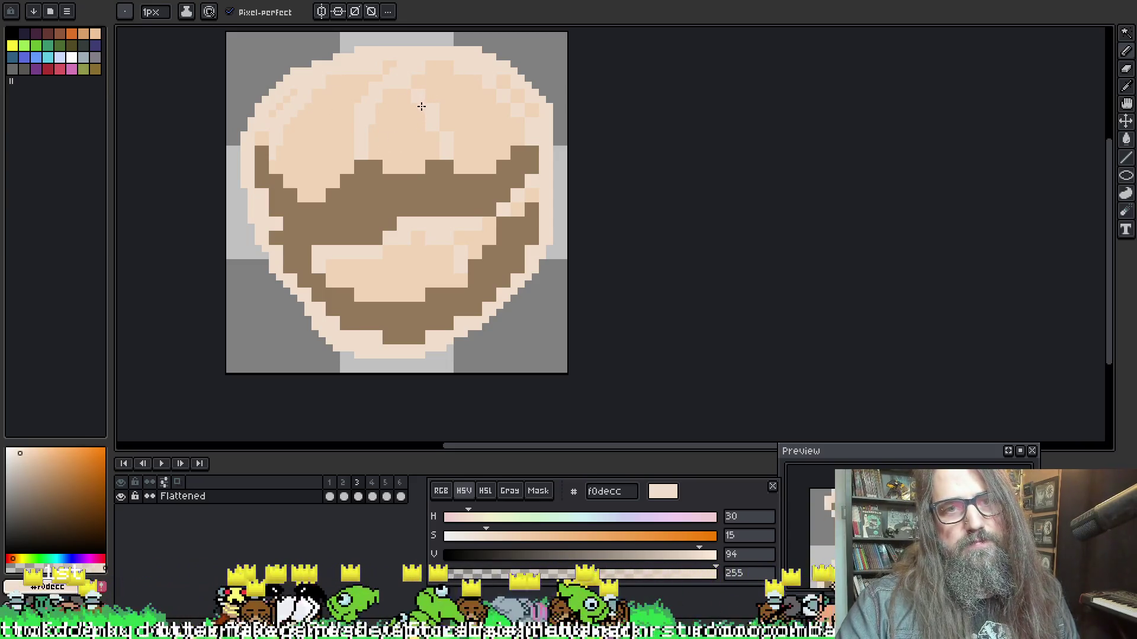
pyautogui.click(433, 126)
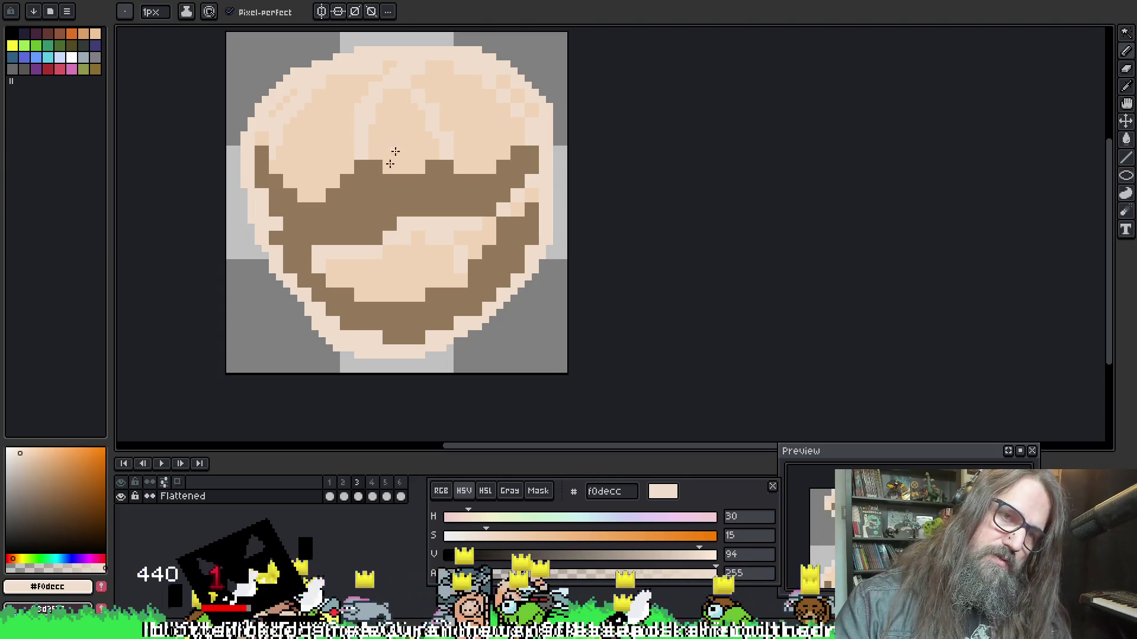
pyautogui.scroll(-1, 396, 152)
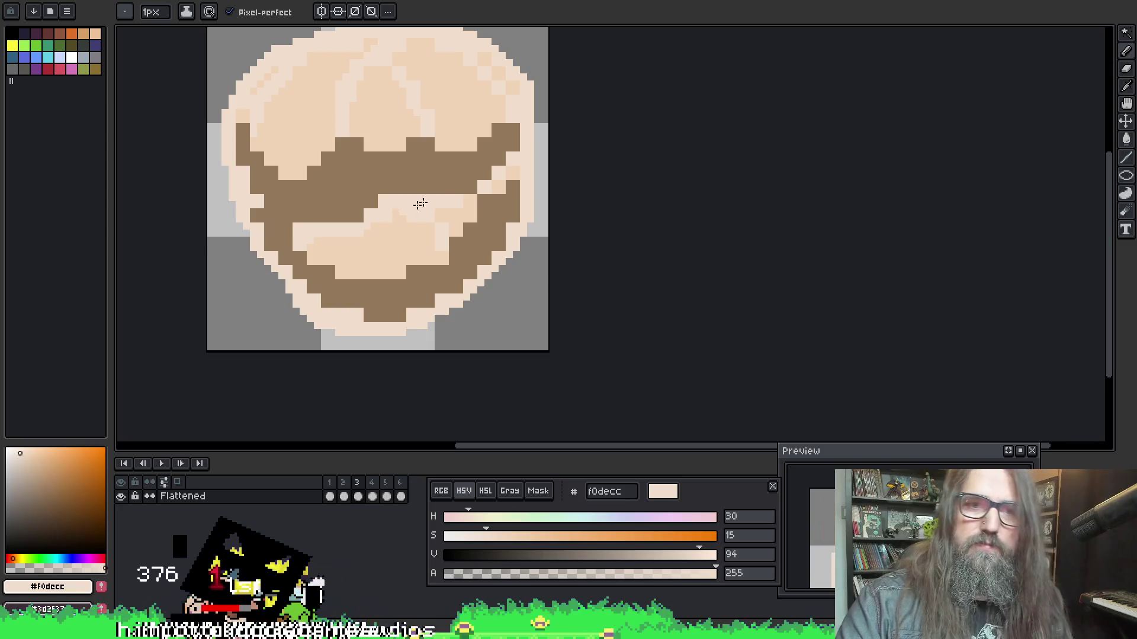
# Paint a small staircase and a row of light pixels into the brown band, then re-pick f0decc
pyautogui.moveTo(491, 186)
pyautogui.mouseDown()
pyautogui.moveTo(515, 173)
pyautogui.moveTo(465, 112)
pyautogui.mouseUp()
pyautogui.press('alt')
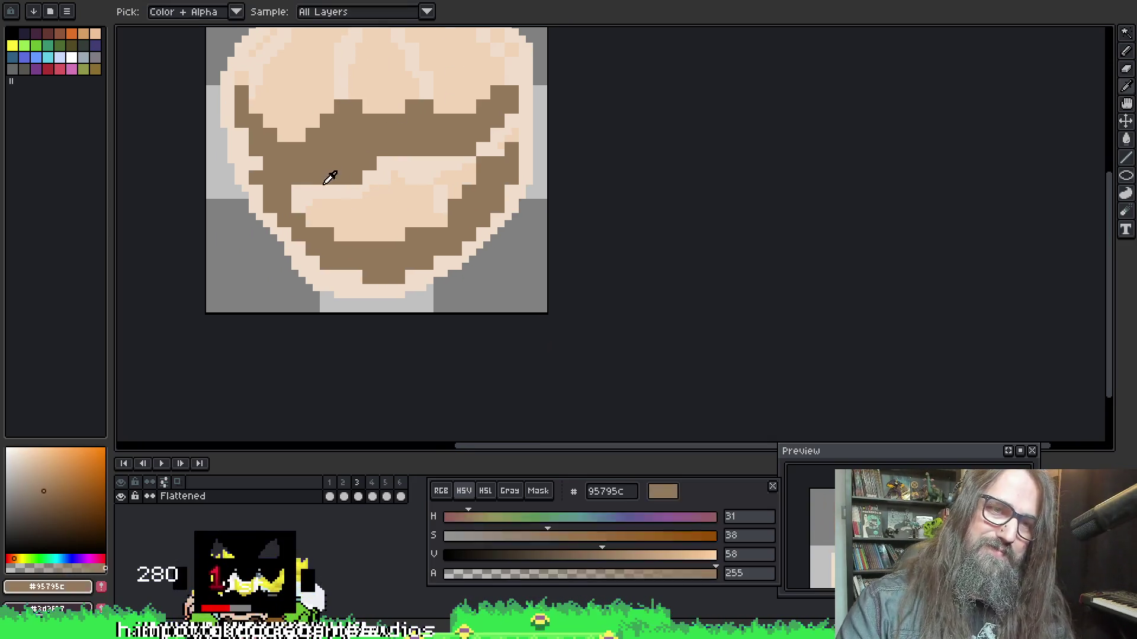
pyautogui.moveTo(335, 235); pyautogui.dragTo(395, 235)
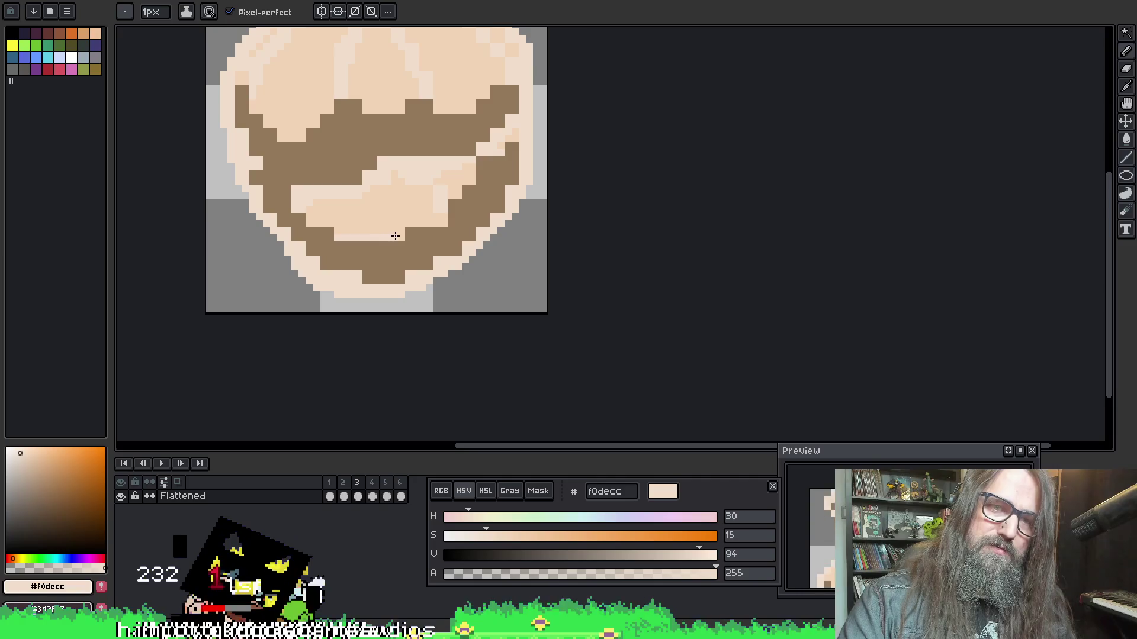
pyautogui.press('alt')
pyautogui.click(381, 146)
pyautogui.click(421, 172)
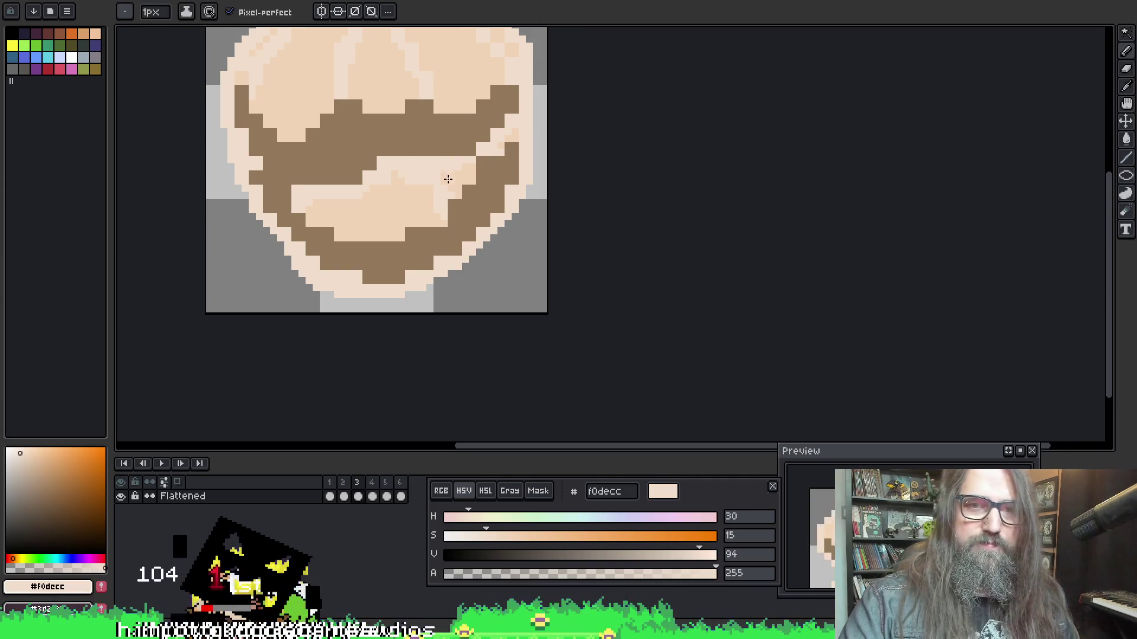
# Alternately eyedrop the f0d3b6 peach and f0decc light tones, ending on f0decc with the pencil
pyautogui.scroll(5, 419, 157)
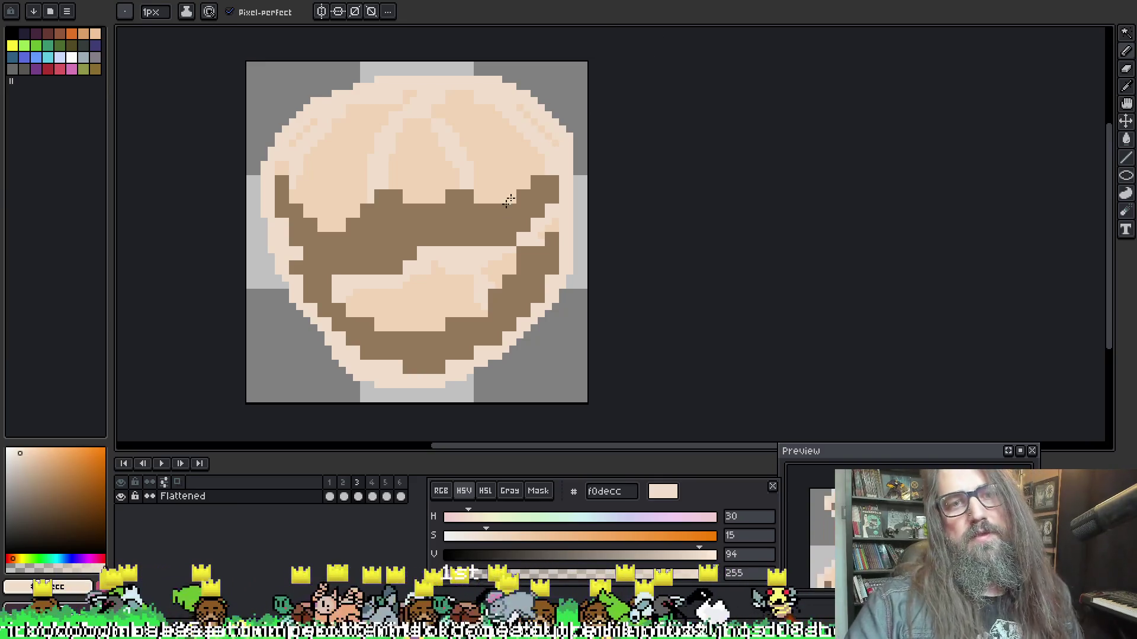
pyautogui.scroll(-2, 511, 197)
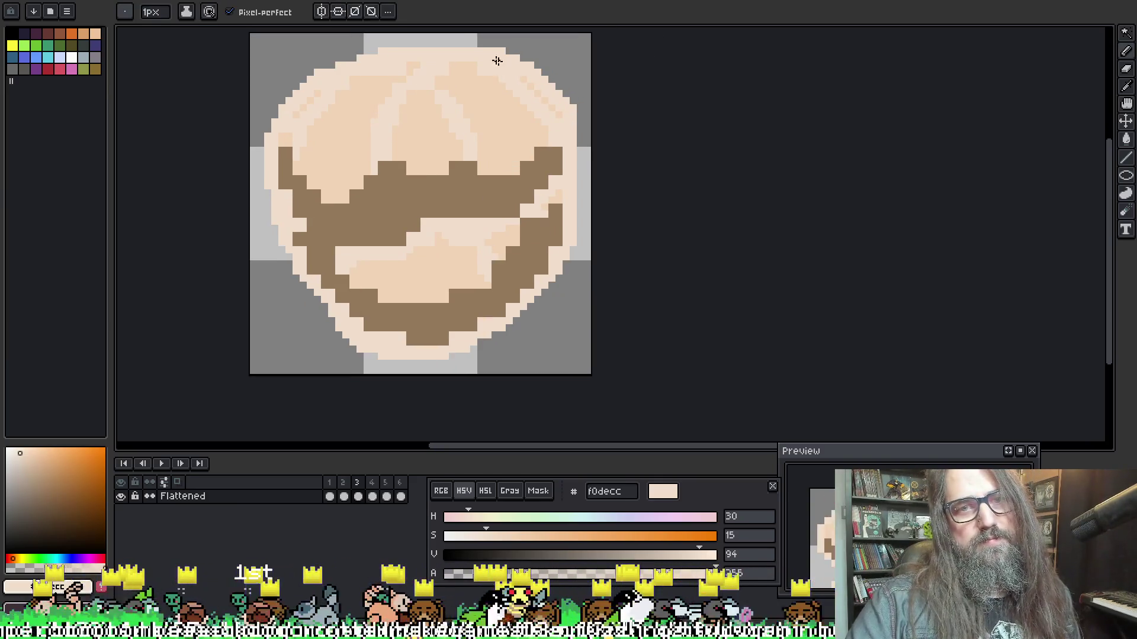
pyautogui.keyDown('alt'); pyautogui.click(392, 89); pyautogui.keyUp('alt')
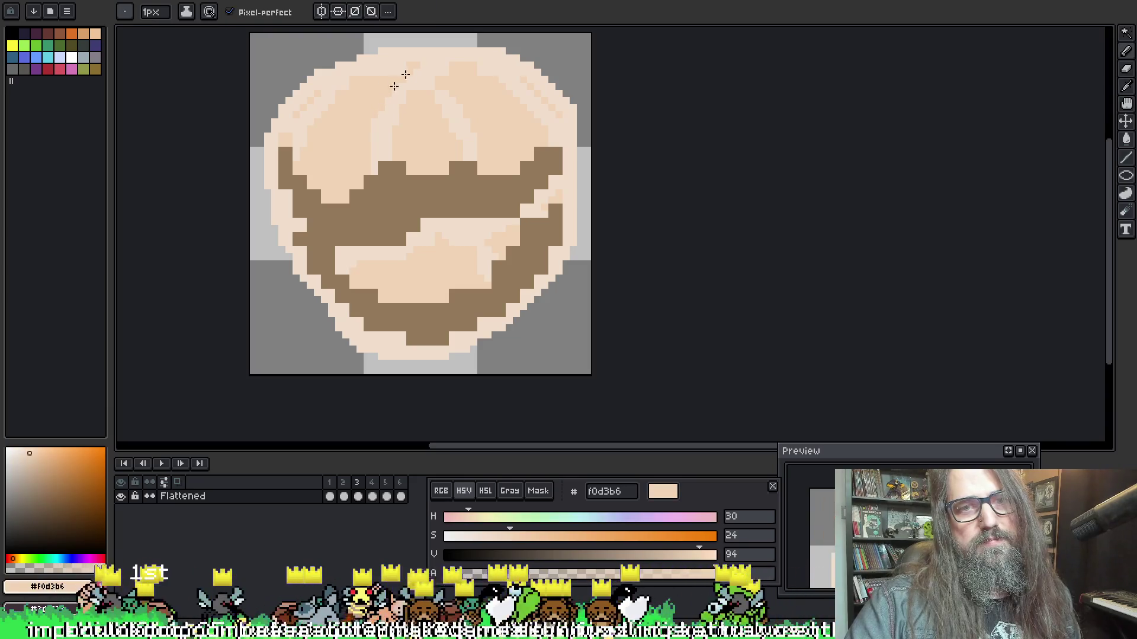
pyautogui.keyDown('alt'); pyautogui.click(394, 106); pyautogui.keyUp('alt')
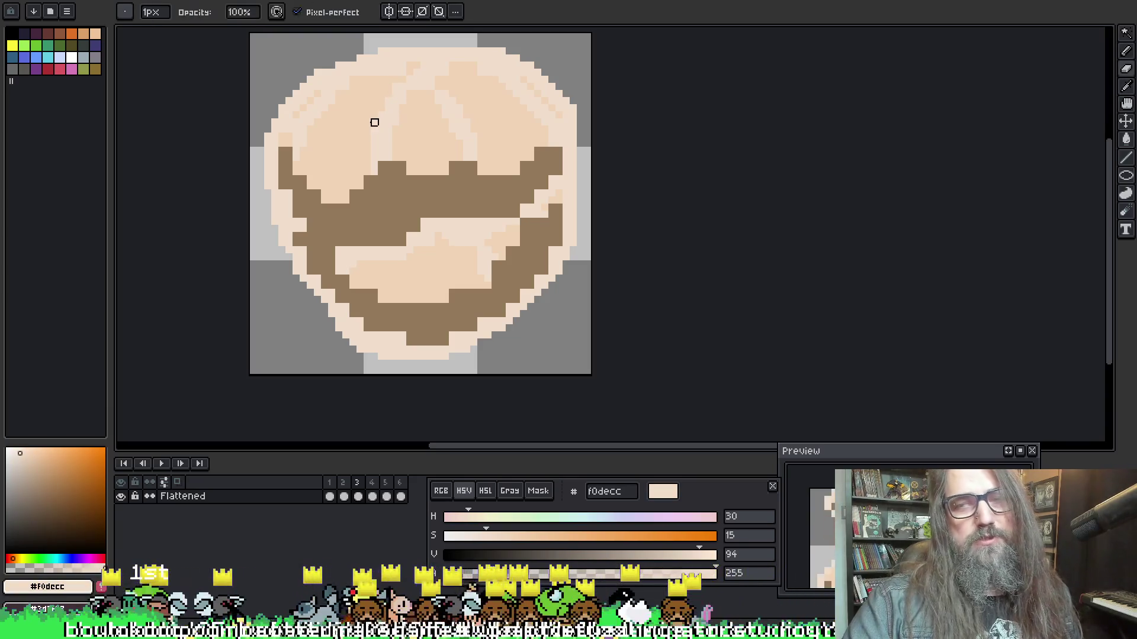
pyautogui.keyDown('alt'); pyautogui.click(393, 119); pyautogui.keyUp('alt')
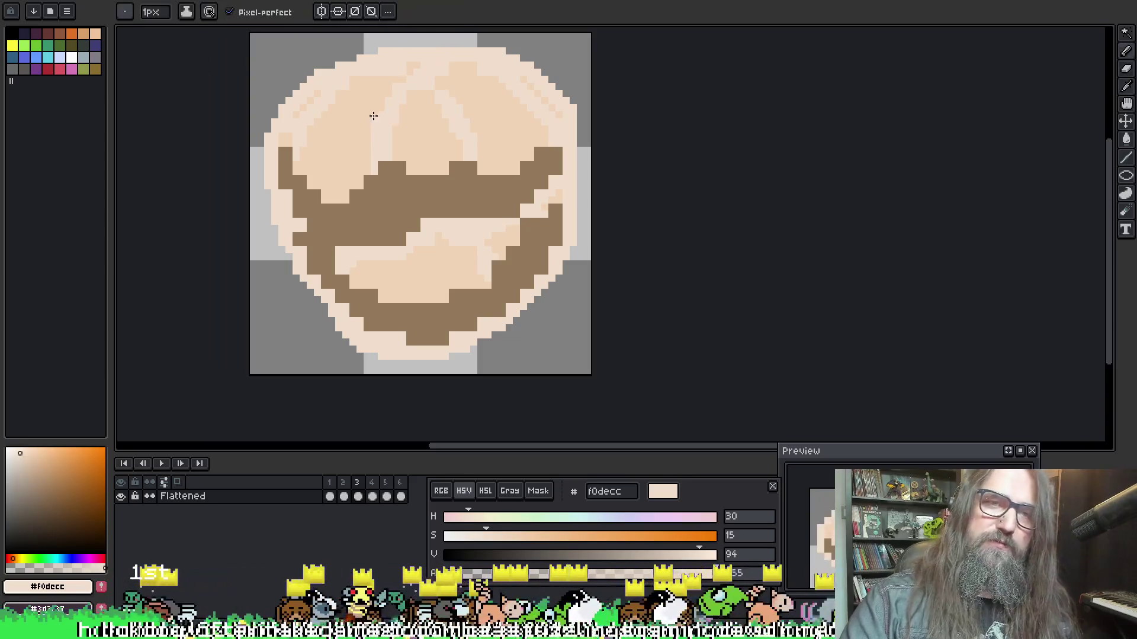
pyautogui.keyDown('alt'); pyautogui.click(375, 121); pyautogui.keyUp('alt')
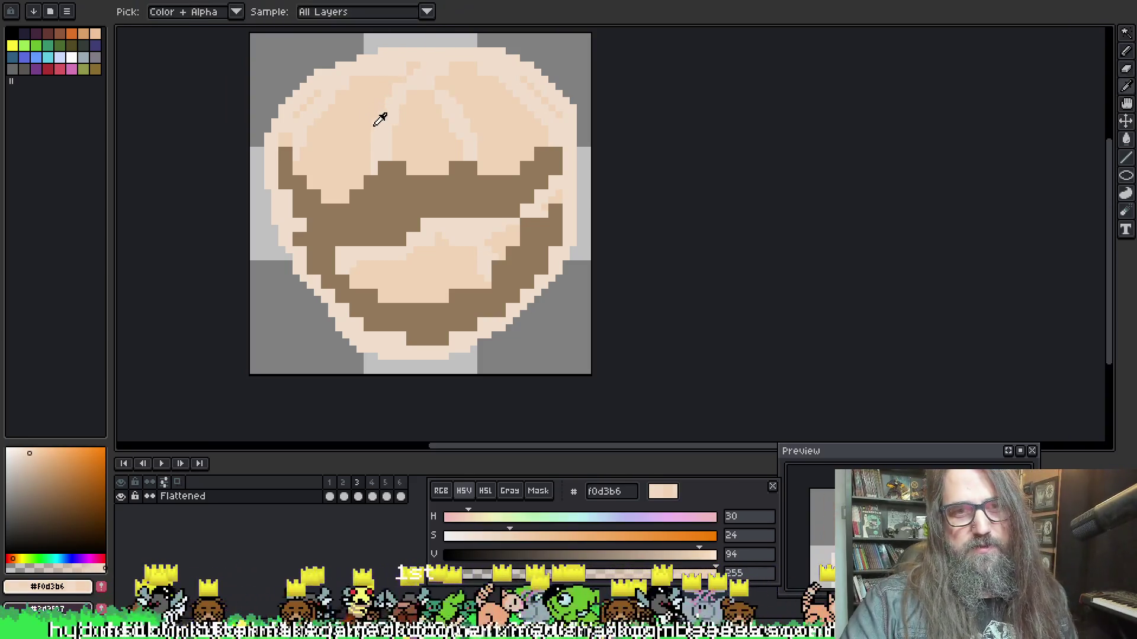
pyautogui.keyDown('alt'); pyautogui.click(341, 139); pyautogui.keyUp('alt')
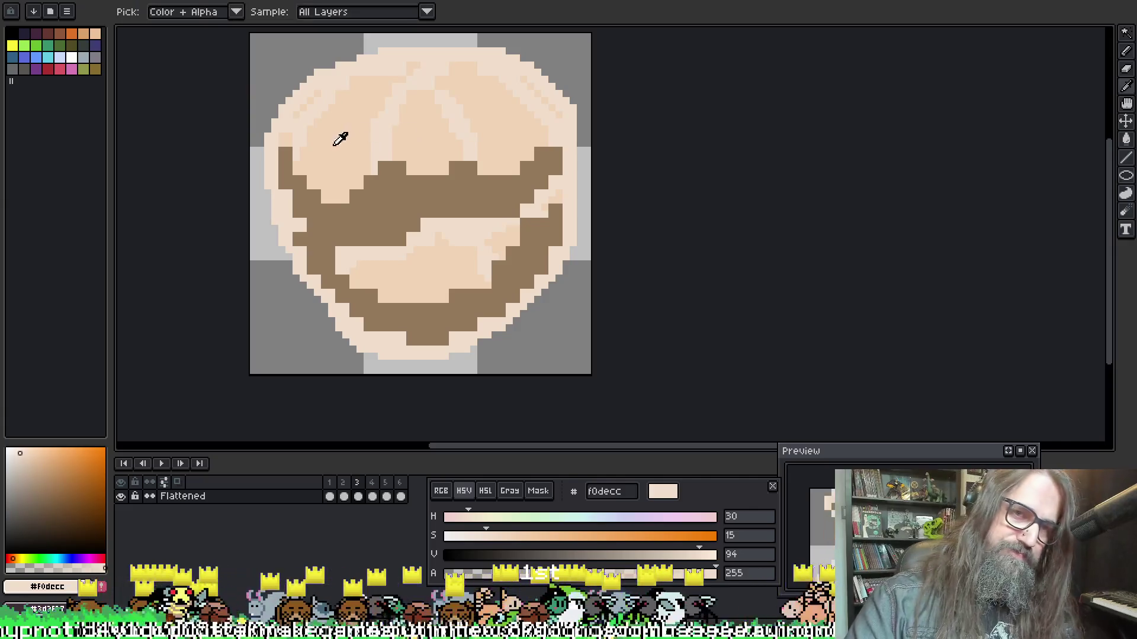
pyautogui.keyDown('alt'); pyautogui.click(373, 115); pyautogui.keyUp('alt')
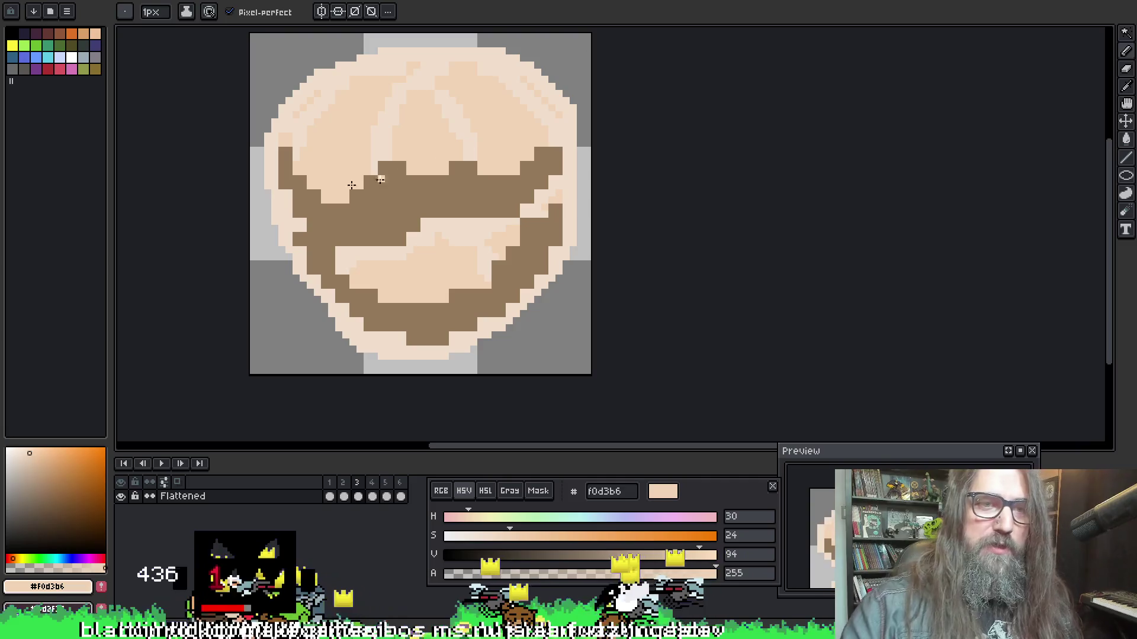
pyautogui.press('i')
pyautogui.click(292, 195)
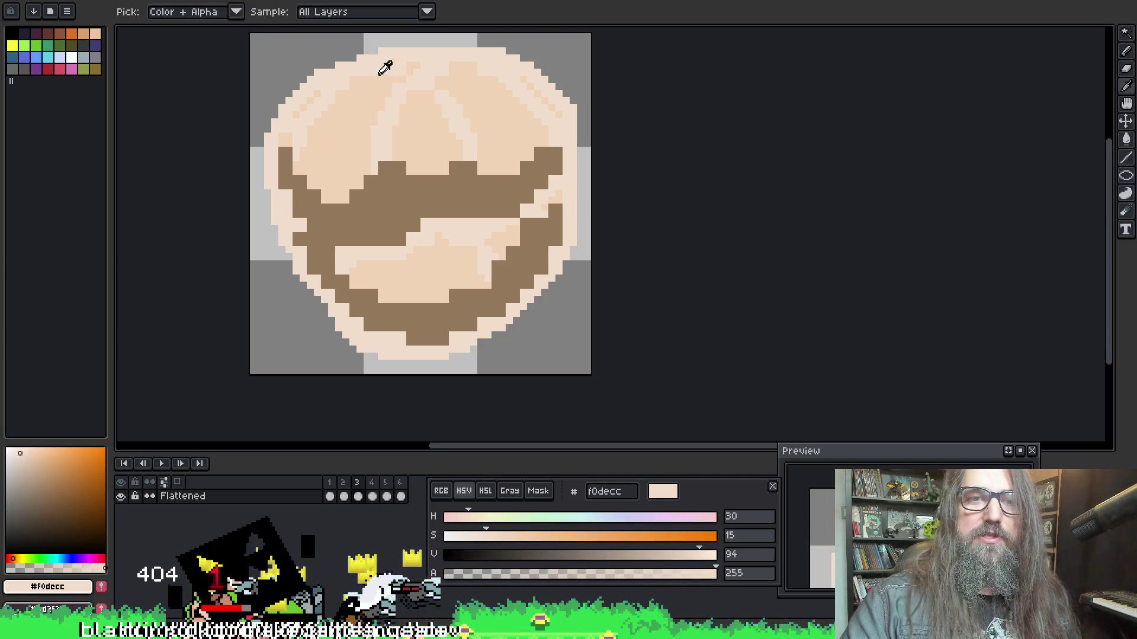
pyautogui.press('b')
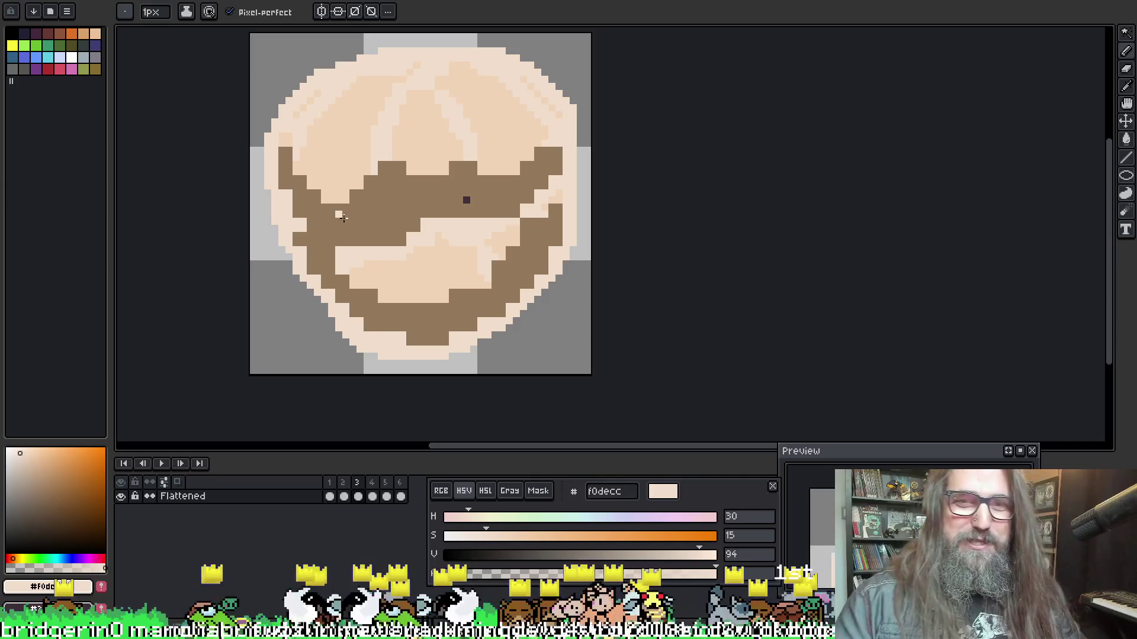
# Eyedrop the brown 95795c shading and the light f0decc tone, then advance to frame 4
pyautogui.hscroll(1, 472, 190)
pyautogui.keyDown('alt'); pyautogui.click(462, 188); pyautogui.keyUp('alt')
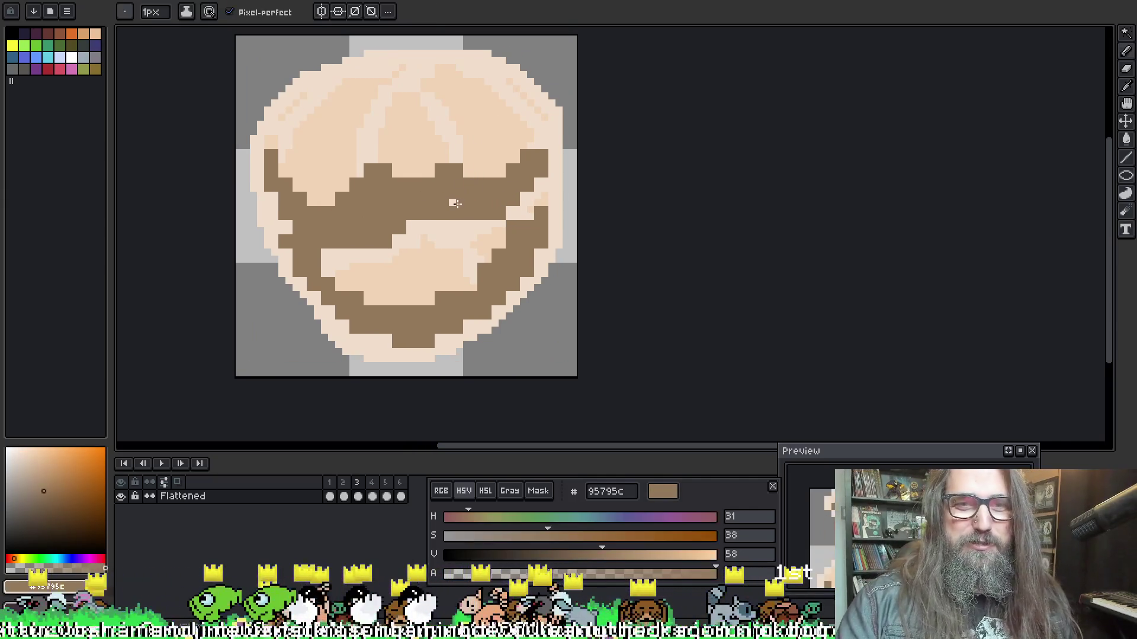
pyautogui.keyDown('alt'); pyautogui.click(465, 147); pyautogui.keyUp('alt')
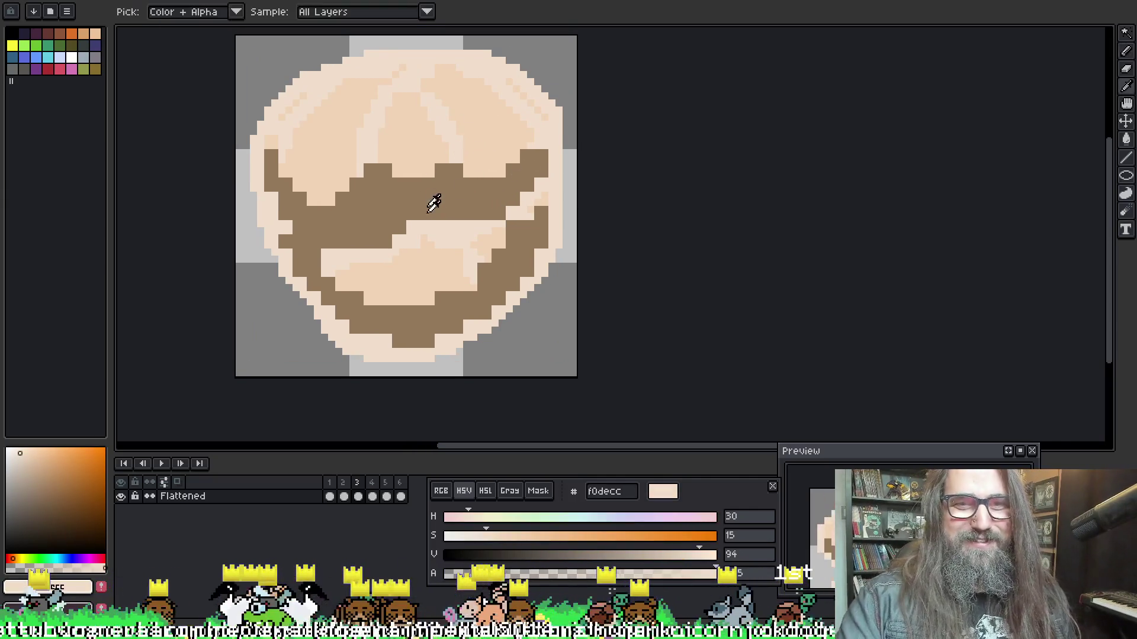
pyautogui.keyDown('alt'); pyautogui.click(413, 208); pyautogui.keyUp('alt')
pyautogui.keyDown('alt'); pyautogui.click(456, 146); pyautogui.keyUp('alt')
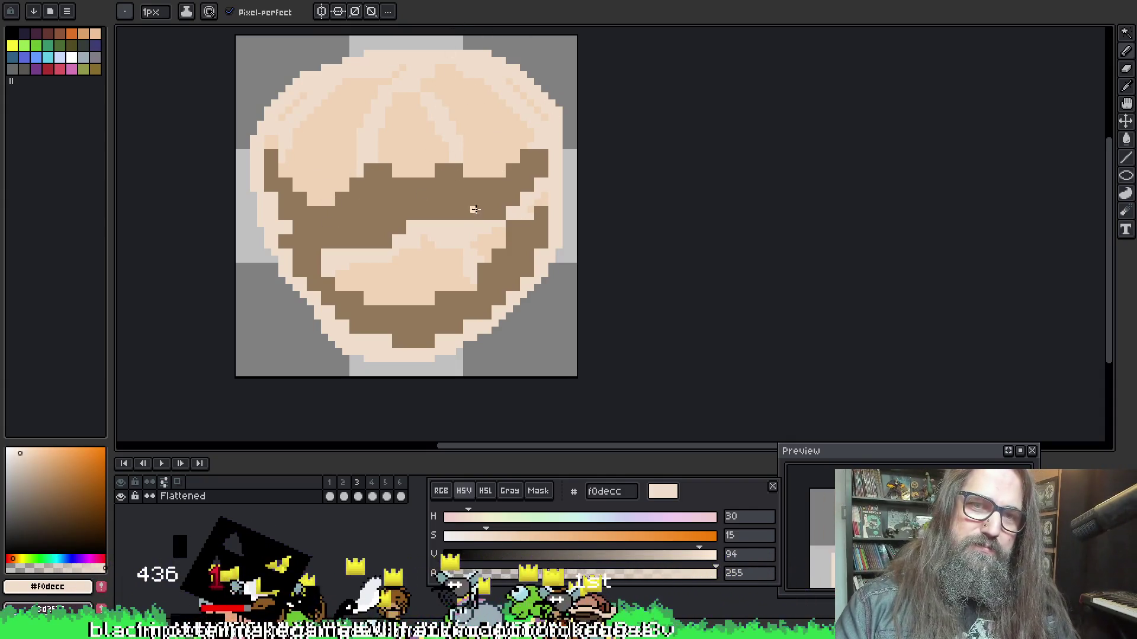
pyautogui.press('.')
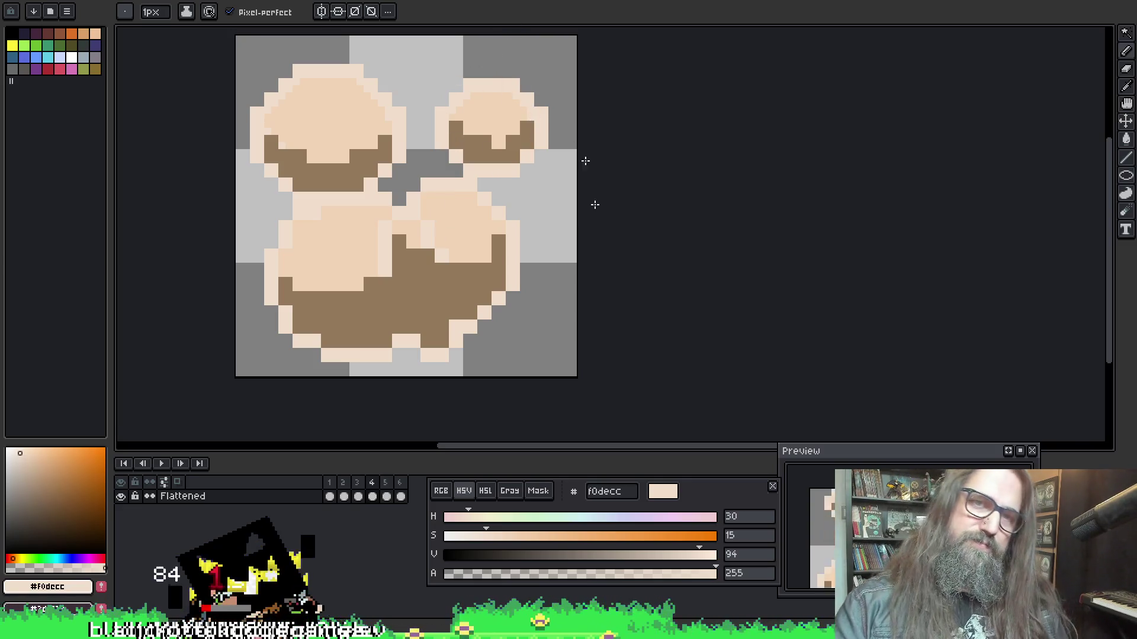
# Zoom in and out and flip back a frame to compare, then return to the fourth frame
pyautogui.scroll(5, 591, 177)
pyautogui.scroll(-4, 619, 213)
pyautogui.scroll(-1, 444, 261)
pyautogui.scroll(1, 473, 260)
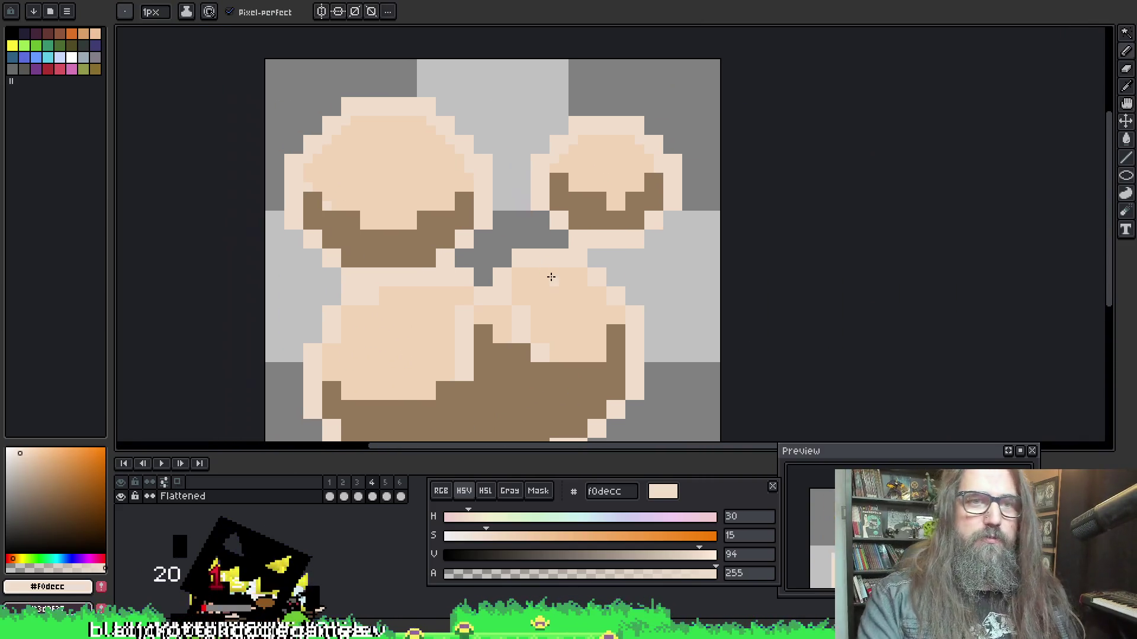
pyautogui.press('Left')
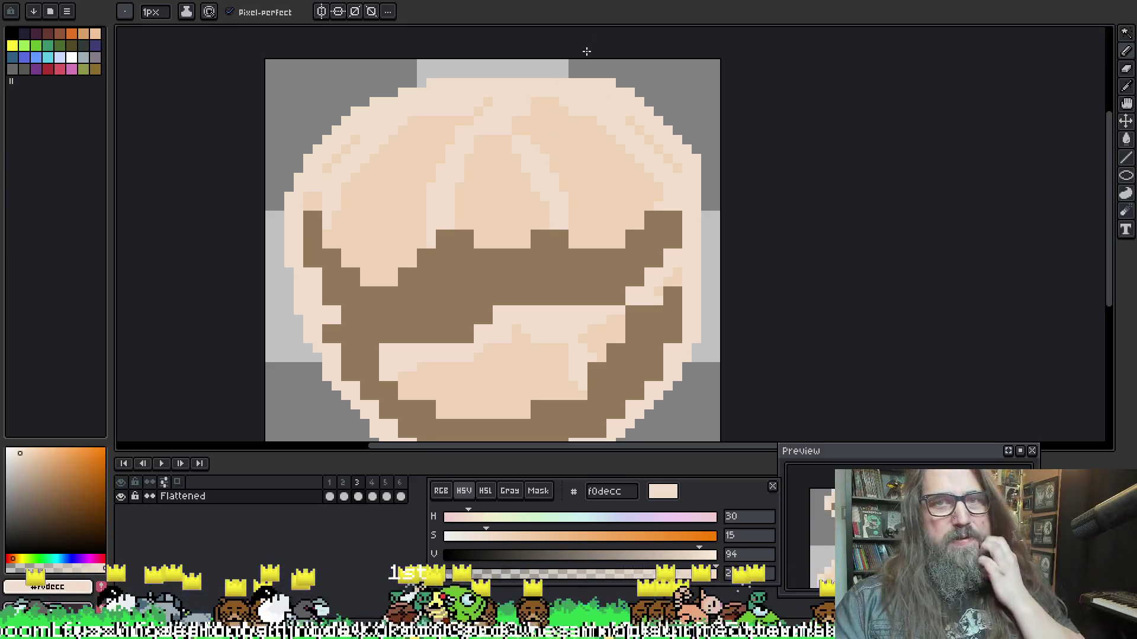
pyautogui.press('Right')
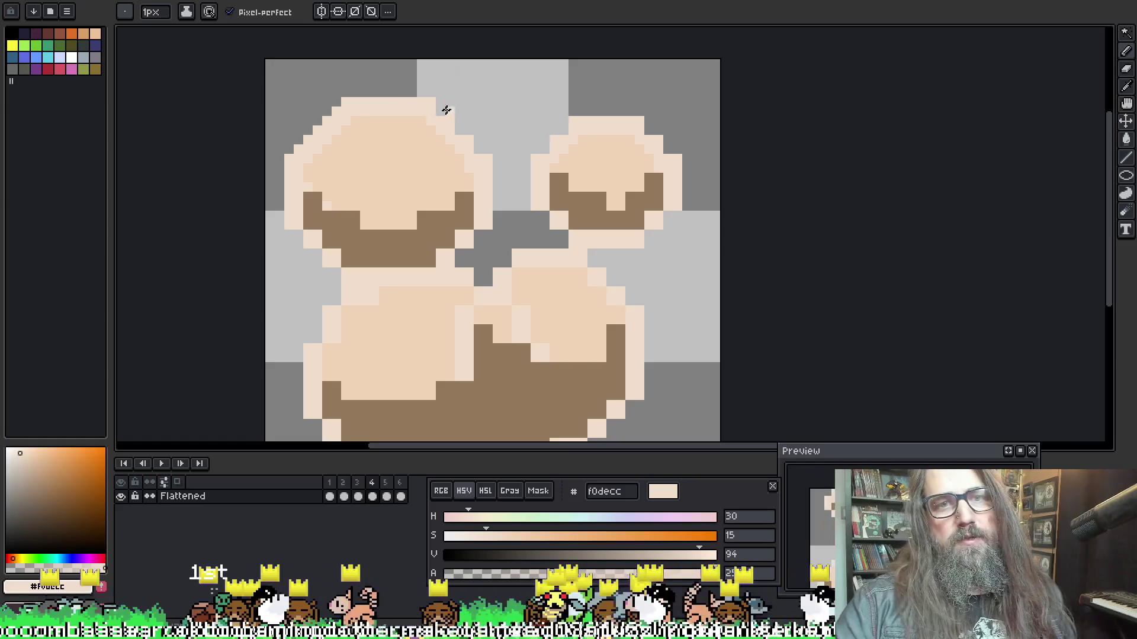
# Draw f0decc outline pixels over the top-left and top-right edges of both upper puffs, then recentre
pyautogui.moveTo(434, 104); pyautogui.dragTo(464, 134)
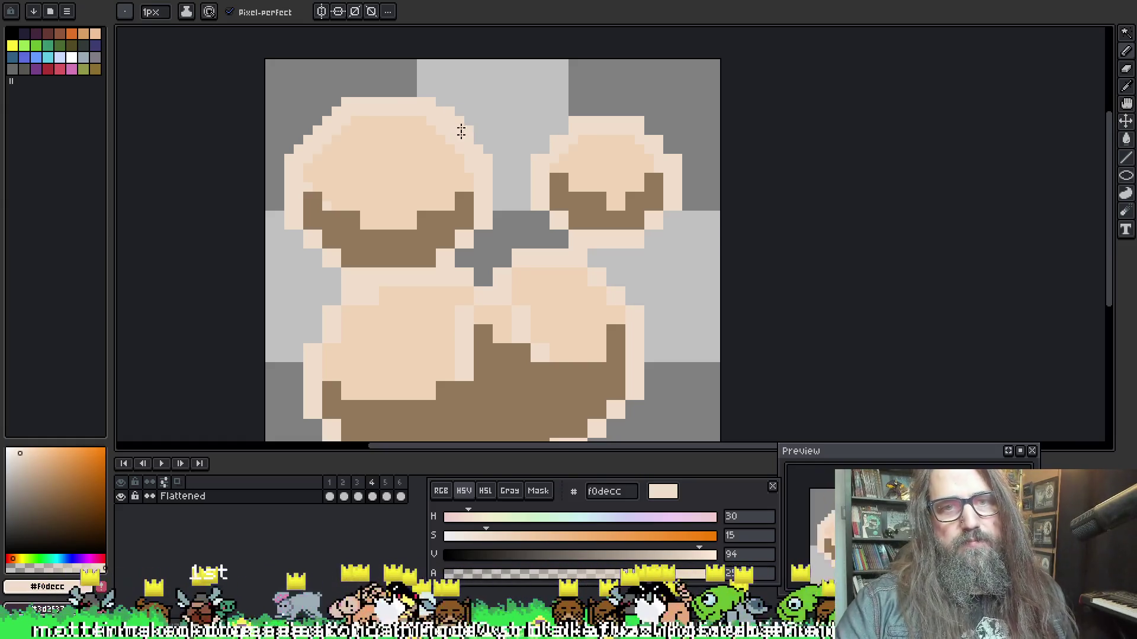
pyautogui.moveTo(348, 110)
pyautogui.mouseDown()
pyautogui.moveTo(315, 112)
pyautogui.moveTo(303, 170)
pyautogui.mouseUp()
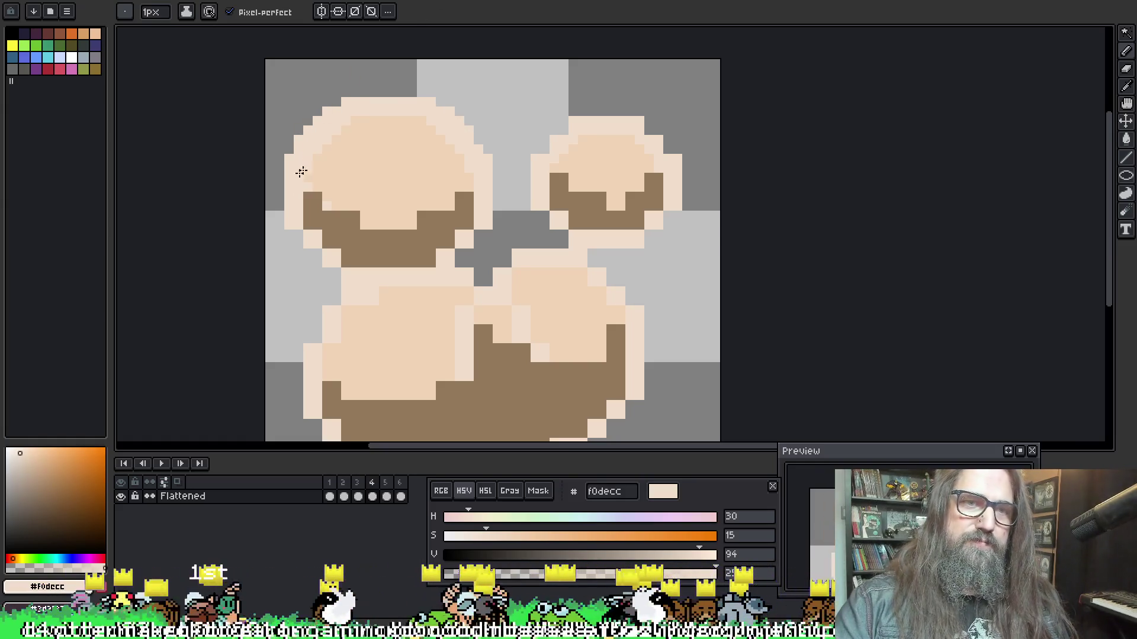
pyautogui.moveTo(554, 149)
pyautogui.mouseDown()
pyautogui.moveTo(513, 132)
pyautogui.moveTo(500, 154)
pyautogui.mouseUp()
pyautogui.moveTo(601, 109)
pyautogui.mouseDown()
pyautogui.moveTo(635, 148)
pyautogui.moveTo(624, 142)
pyautogui.mouseUp()
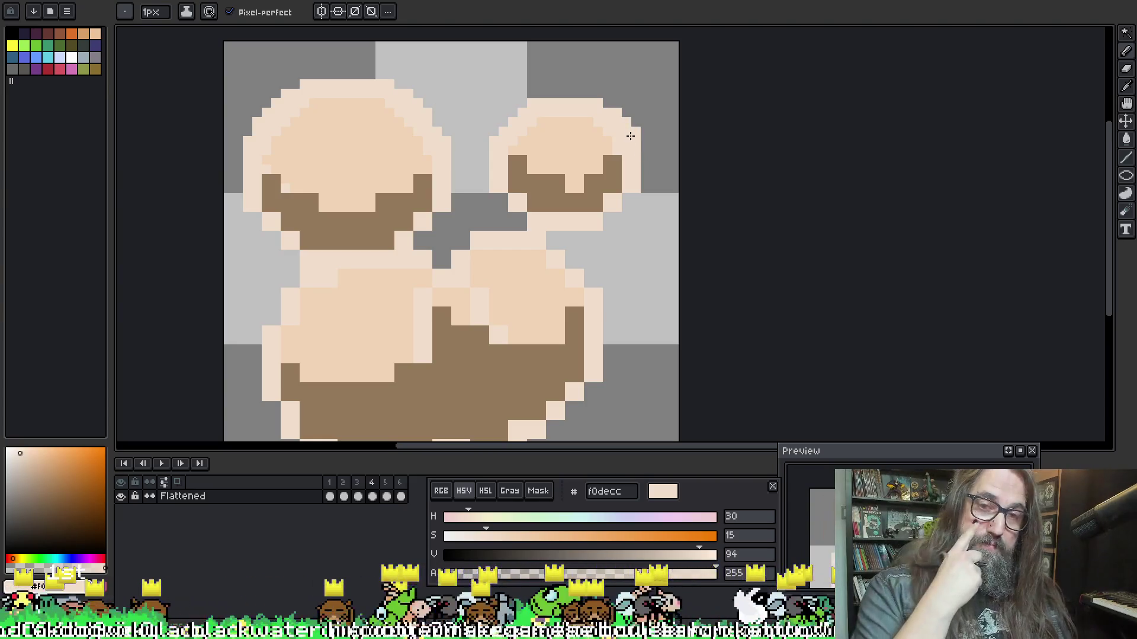
pyautogui.scroll(-1, 425, 261)
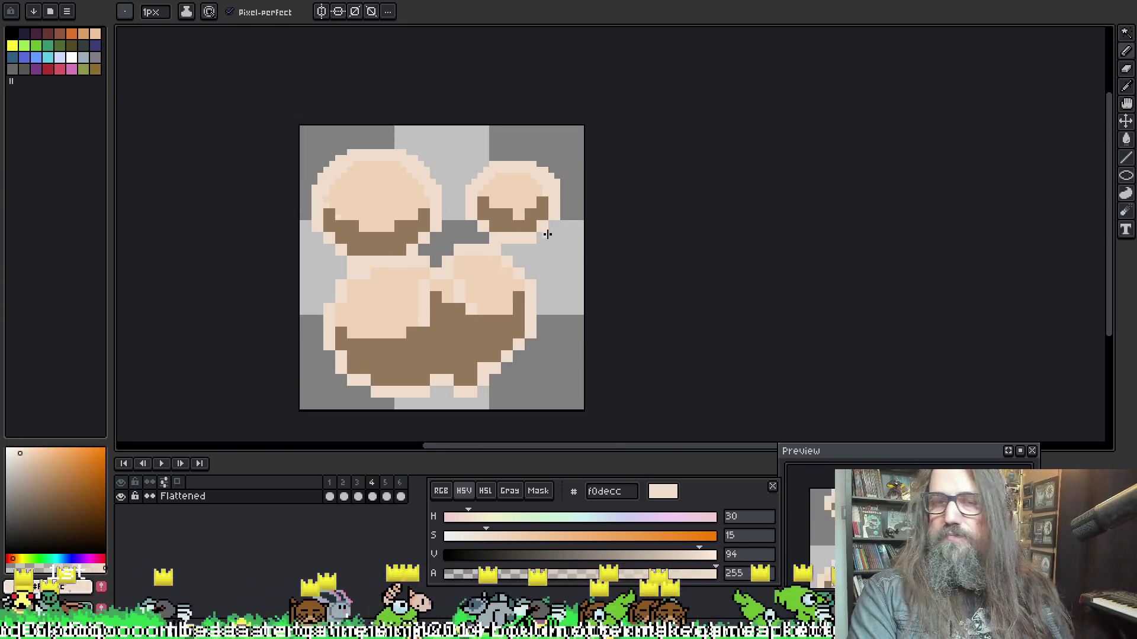
pyautogui.scroll(1, 543, 229)
pyautogui.scroll(-1, 585, 275)
pyautogui.moveTo(543, 289); pyautogui.dragTo(548, 246)
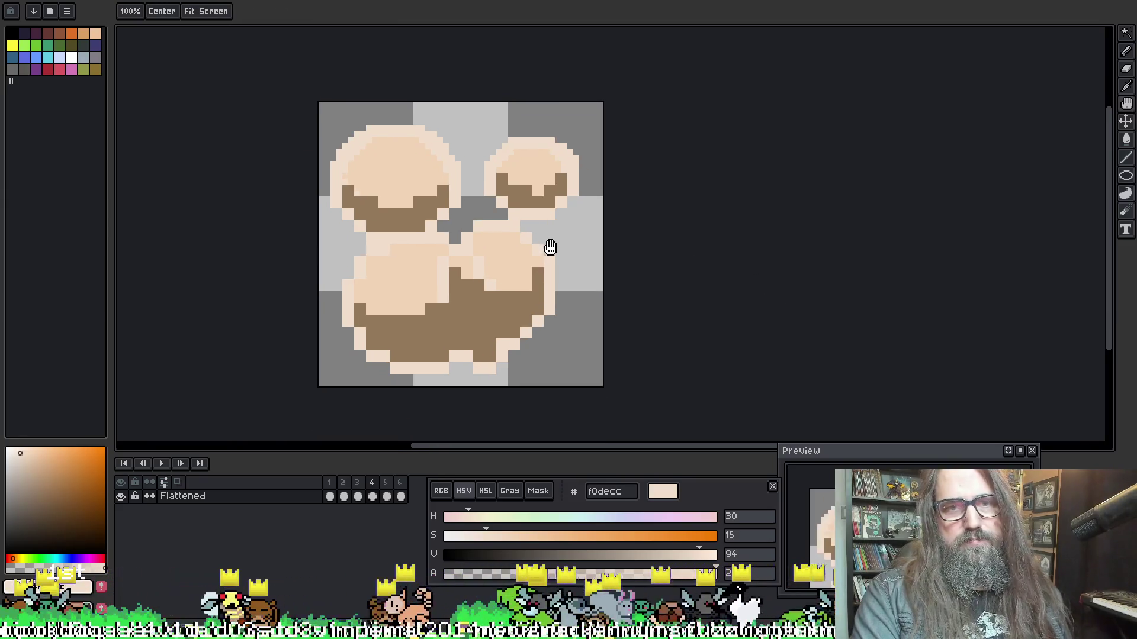
# Select the upper-left puff's light area with the Magic Wand, then clear the selection
pyautogui.press('w')
pyautogui.click(375, 140)
pyautogui.hotkey('ctrl', 'shift', 'a')
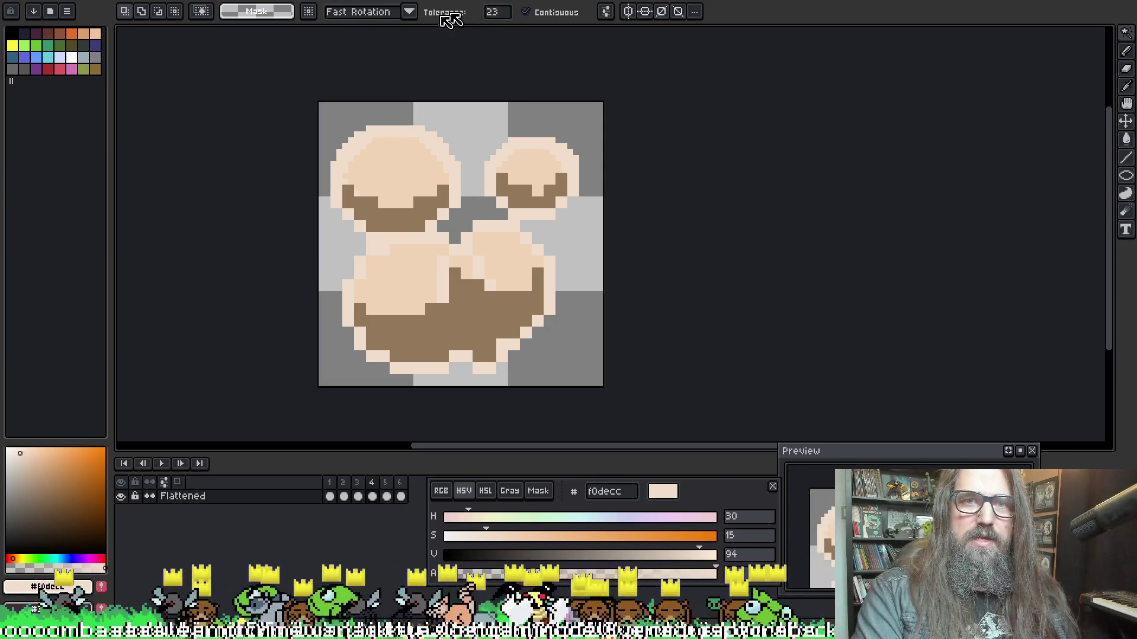
# Zoom out, drag the Preview window up into full view, and zoom back in
pyautogui.scroll(-5, 453, 155)
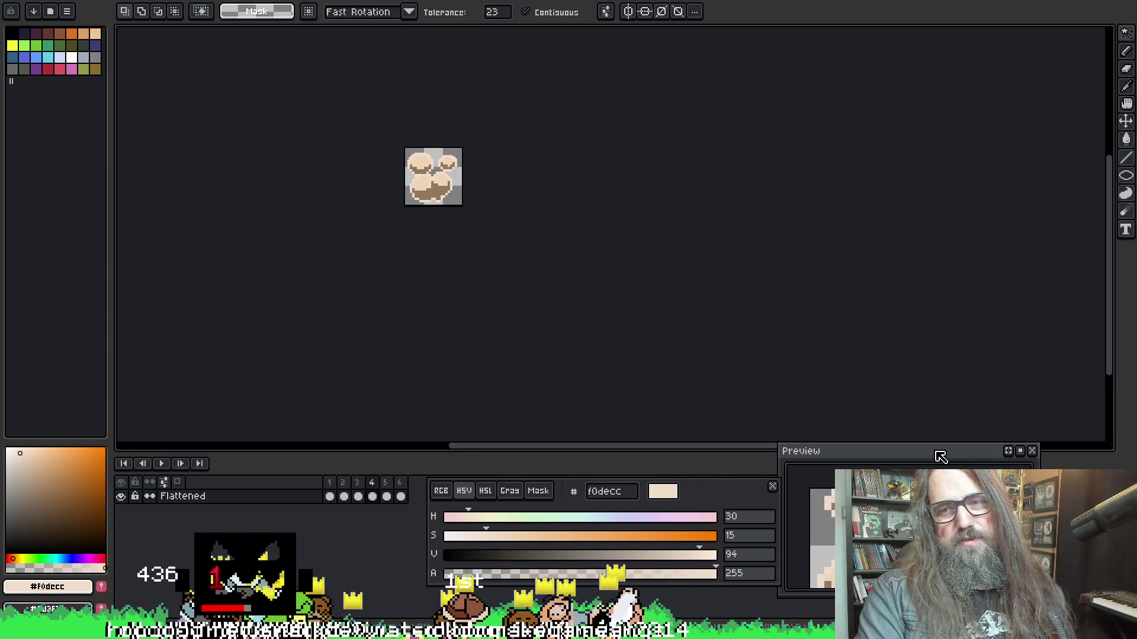
pyautogui.moveTo(941, 457); pyautogui.dragTo(906, 307)
pyautogui.scroll(-3, 918, 361)
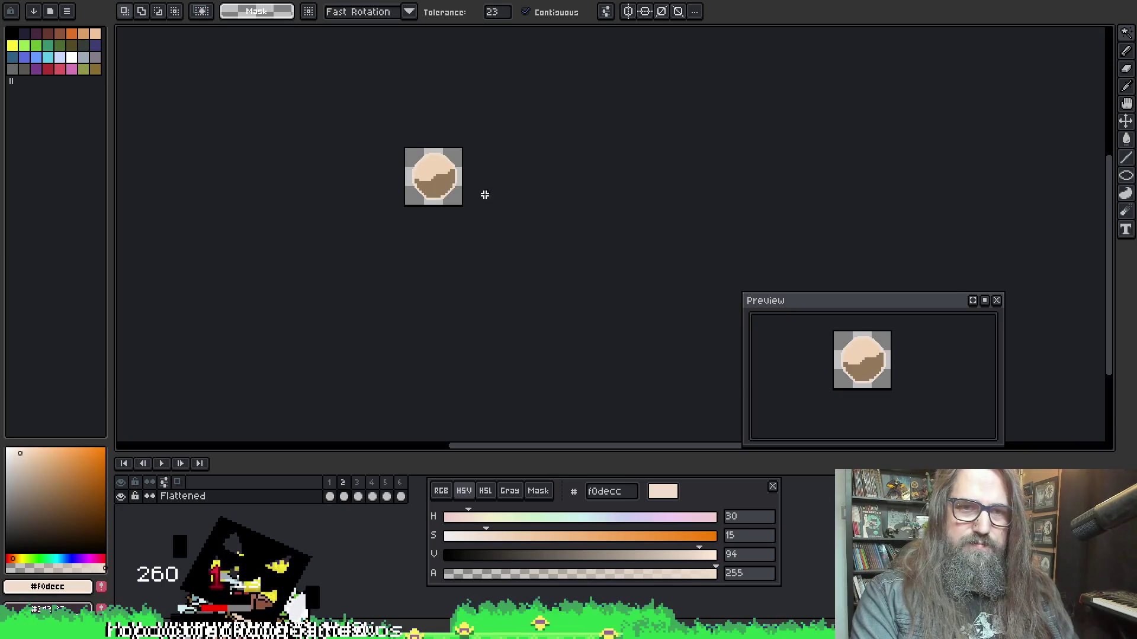
pyautogui.scroll(2, 486, 197)
pyautogui.scroll(2, 450, 135)
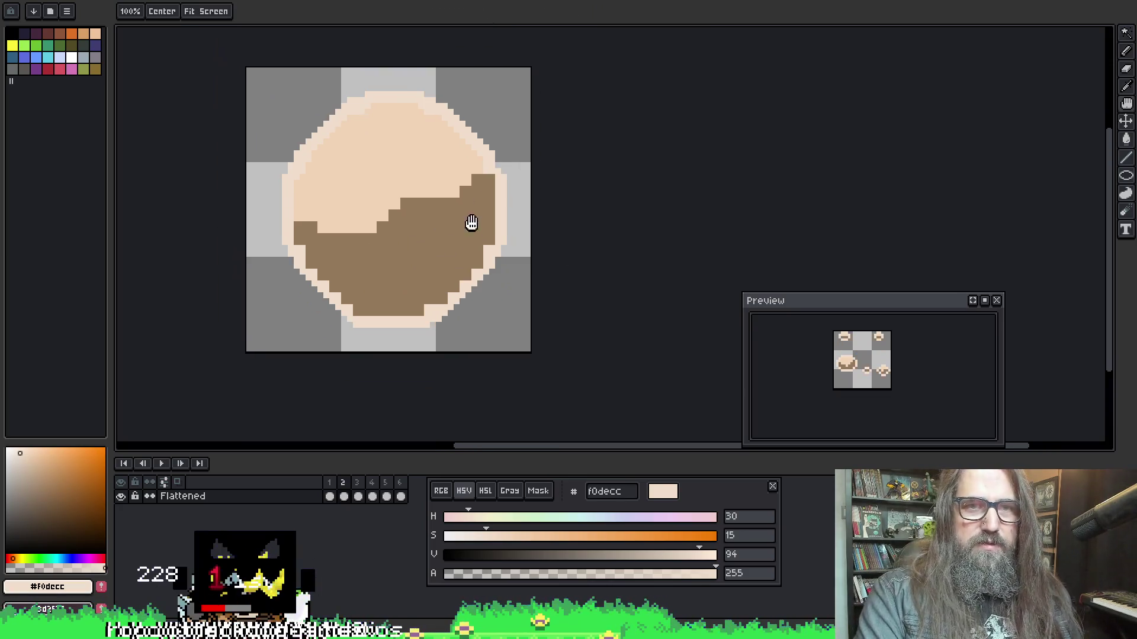
# Switch between eyedropper and pencil shortcuts, then advance from frame 3 to frame 4
pyautogui.press('o')
pyautogui.press('ctrl')
pyautogui.press('alt')
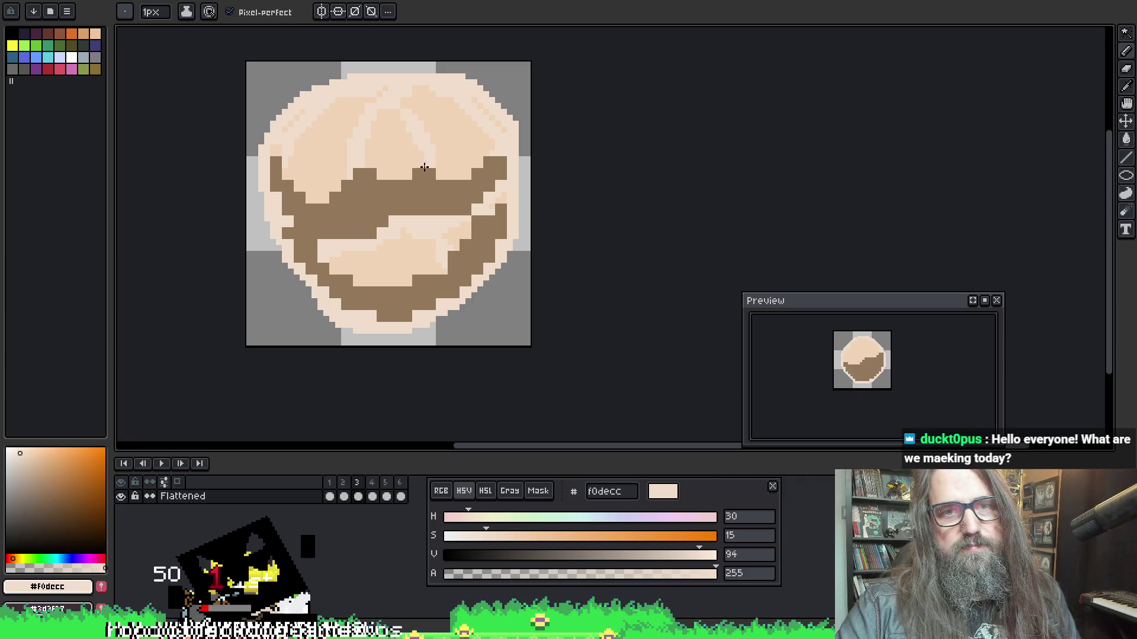
pyautogui.press('alt')
pyautogui.press('alt')
pyautogui.press('alt')
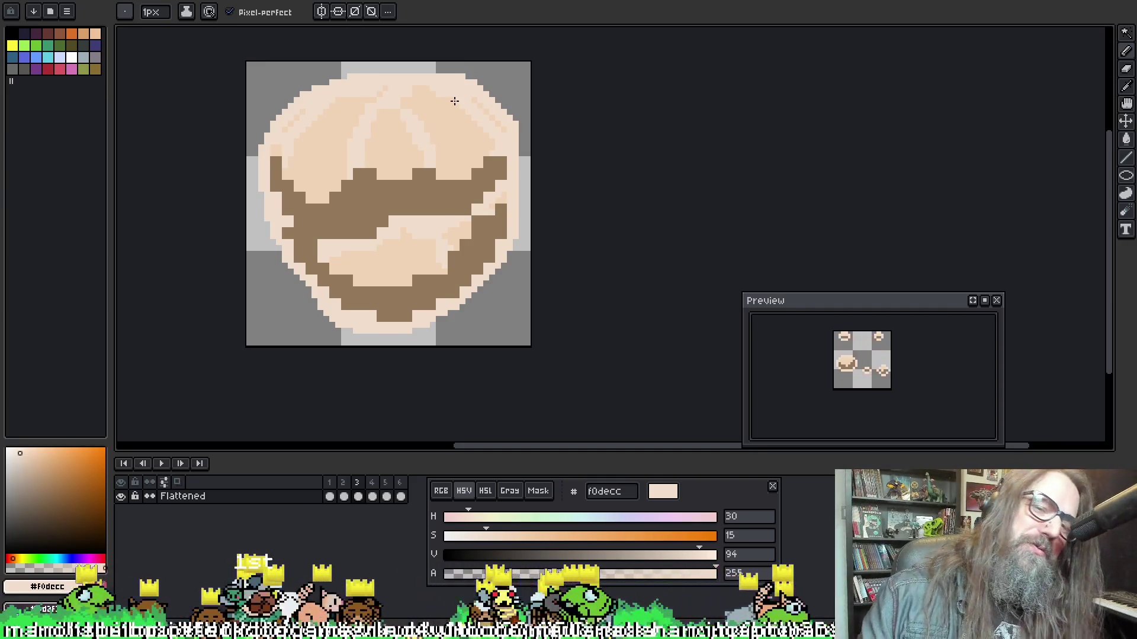
pyautogui.press('.')
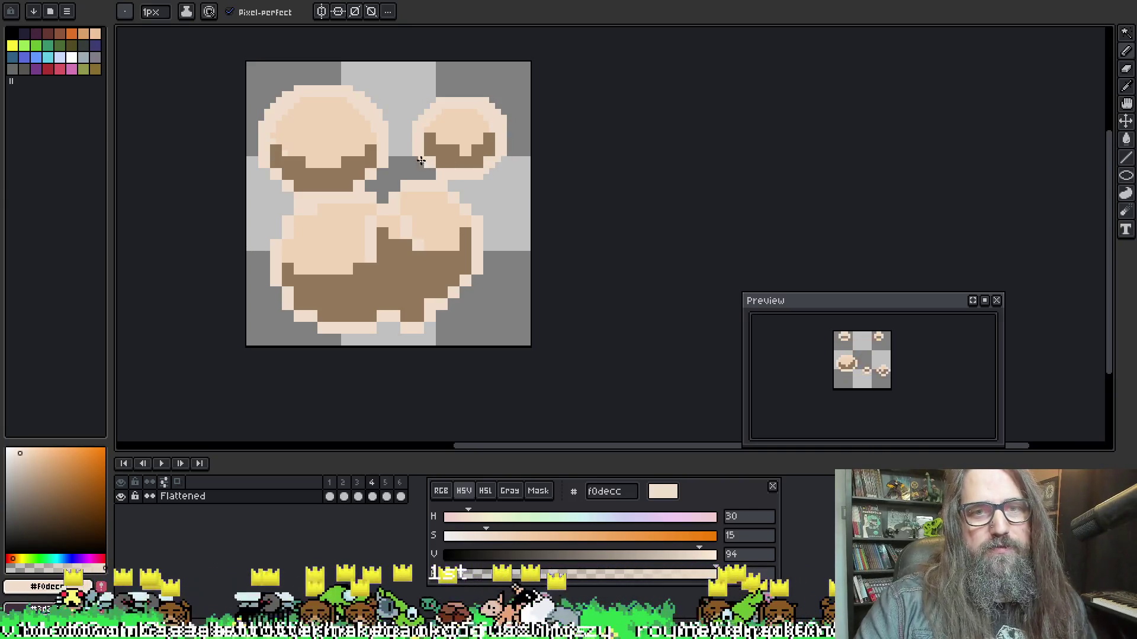
# Briefly toggle the Move tool, then return to the Pencil to redraw the lower puffs' outlines
pyautogui.press('m')
pyautogui.press('b')
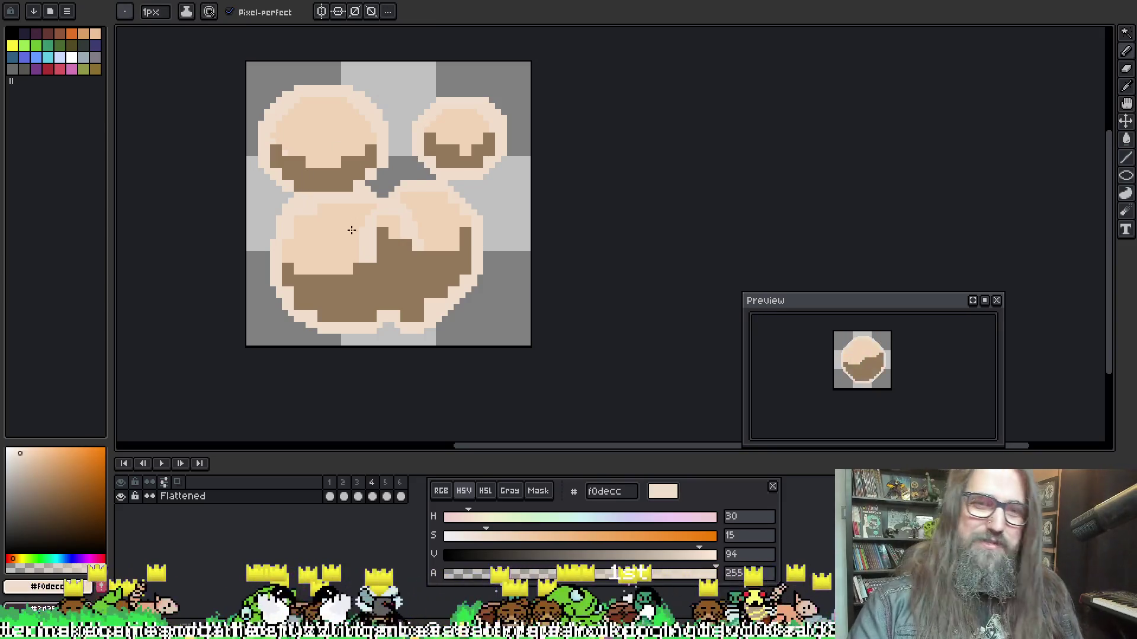
pyautogui.press('alt')
# Sample the darker peach f0d3b6 from the sprite, then the light outline colour f0decc
pyautogui.press('ctrl')
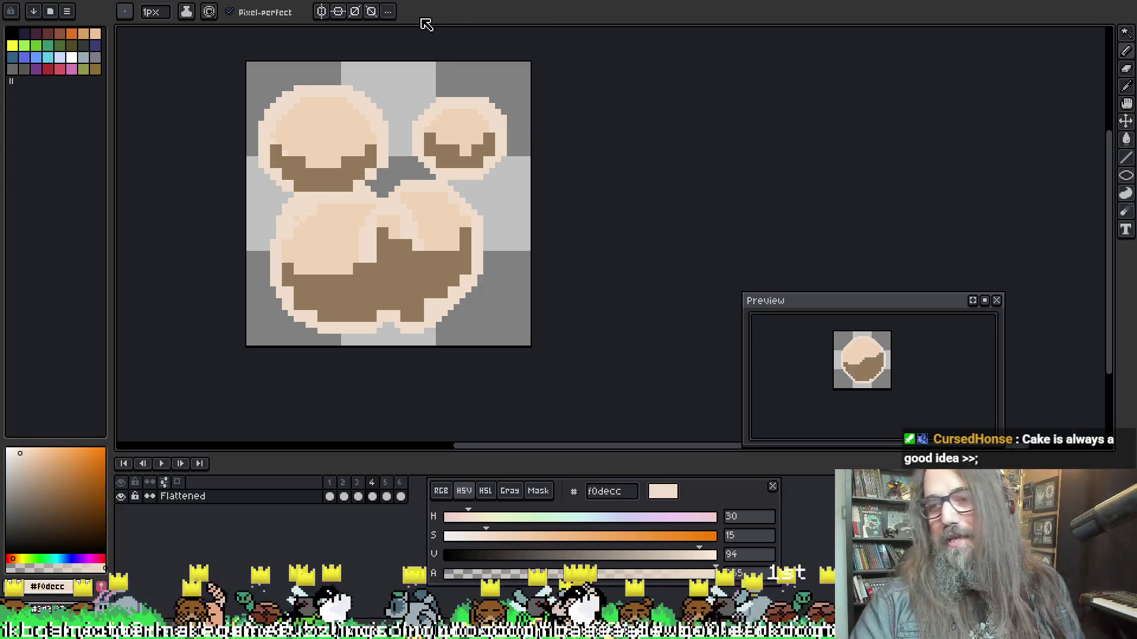
pyautogui.press('alt')
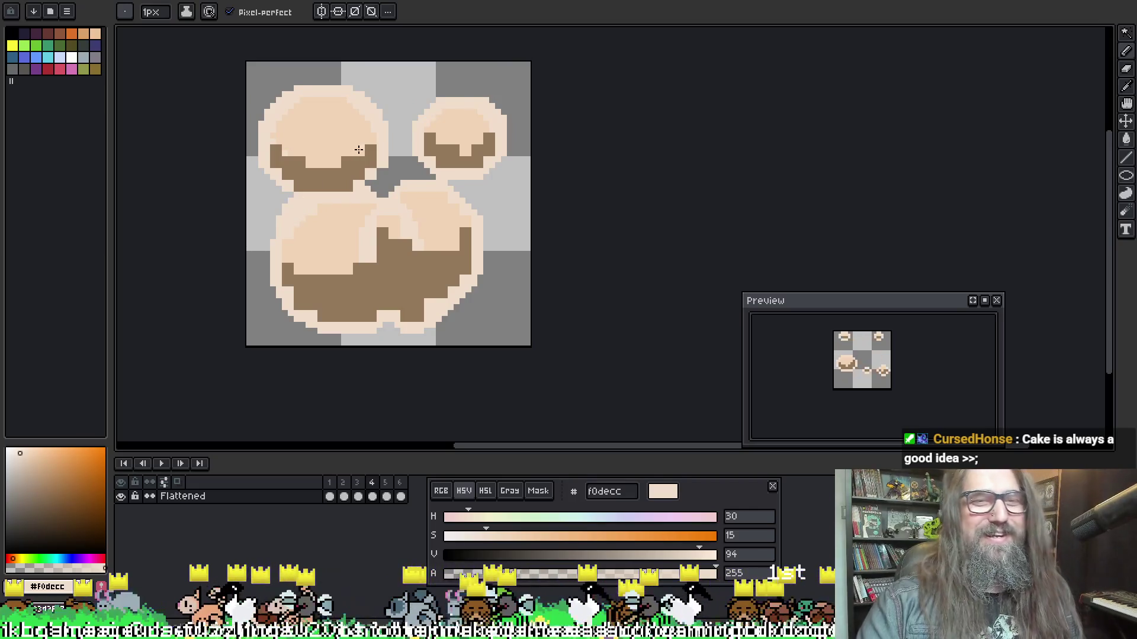
pyautogui.press('alt')
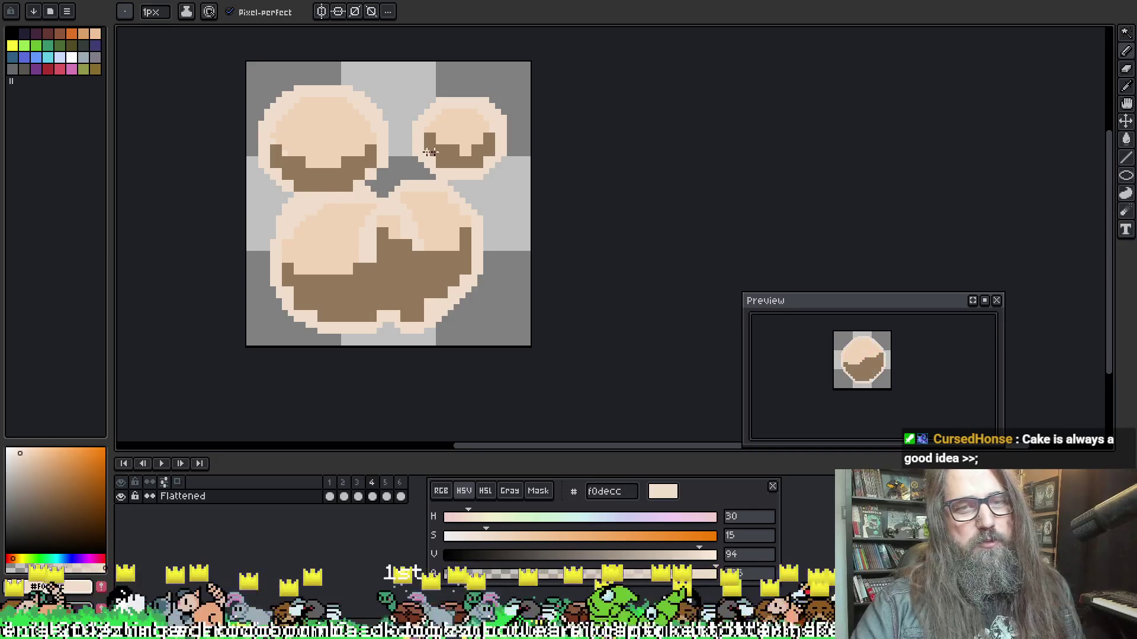
pyautogui.press('alt')
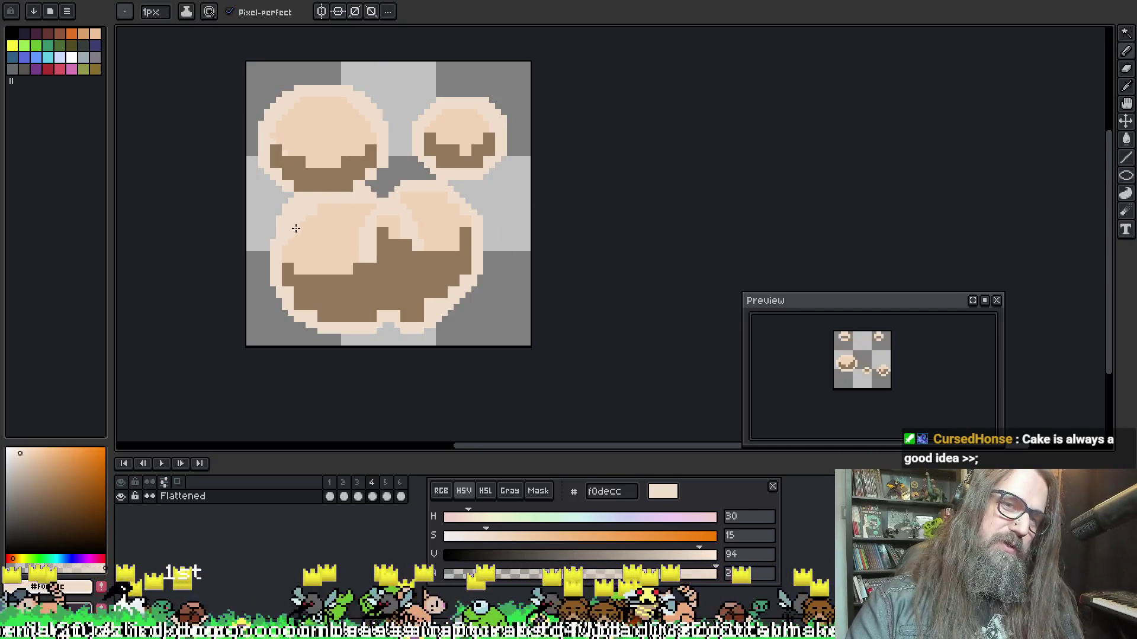
pyautogui.press('alt')
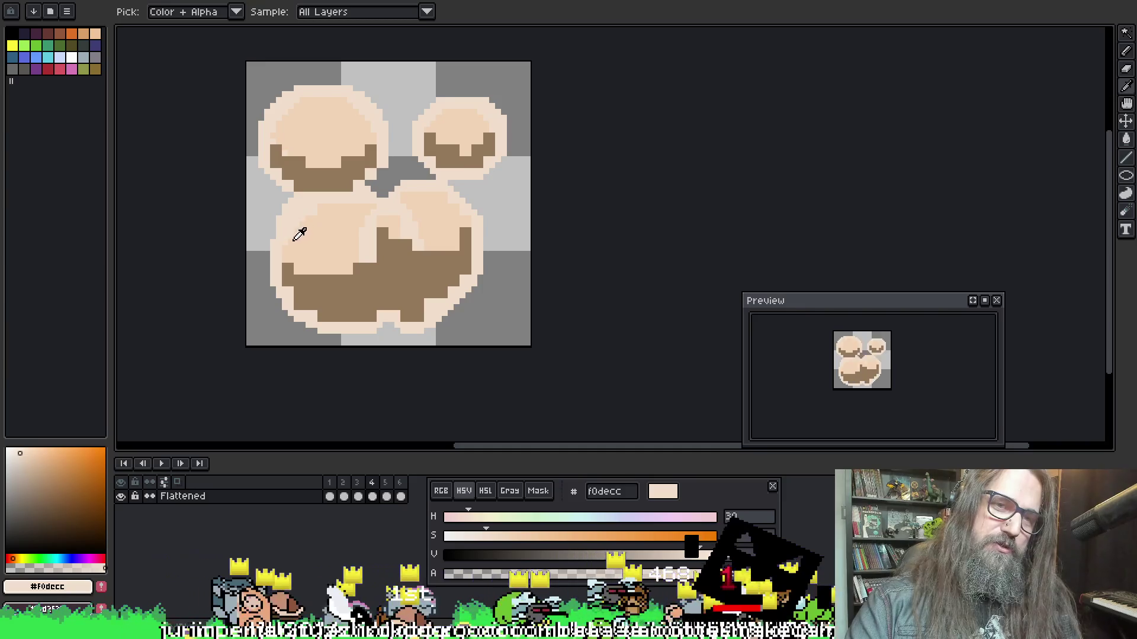
pyautogui.keyDown('alt'); pyautogui.click(299, 235); pyautogui.keyUp('alt')
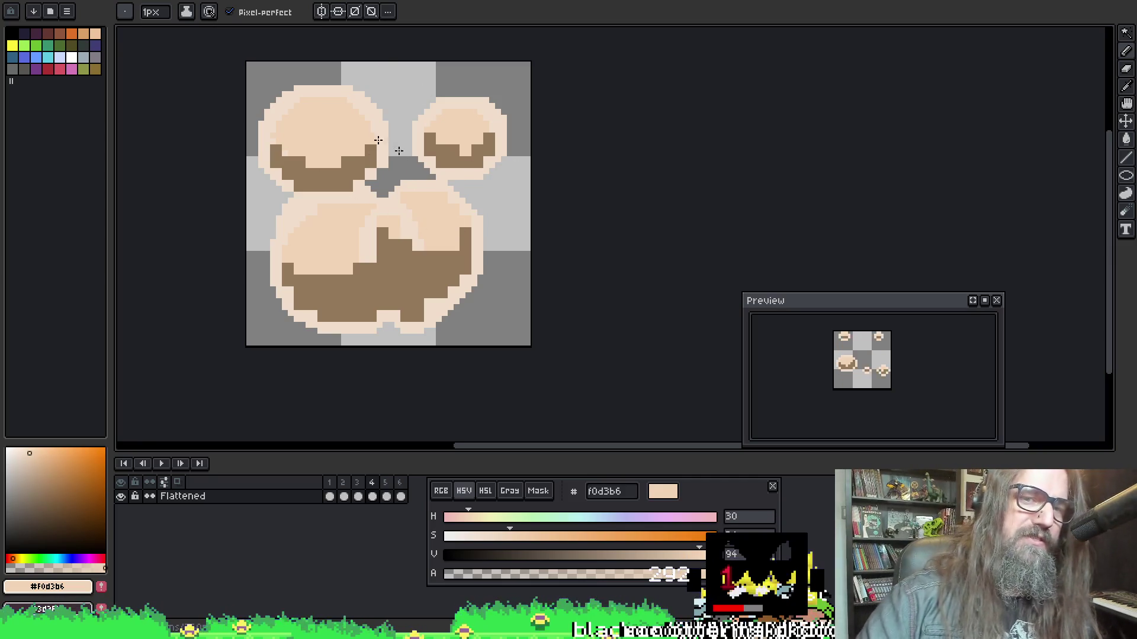
pyautogui.keyDown('alt'); pyautogui.click(442, 319); pyautogui.keyUp('alt')
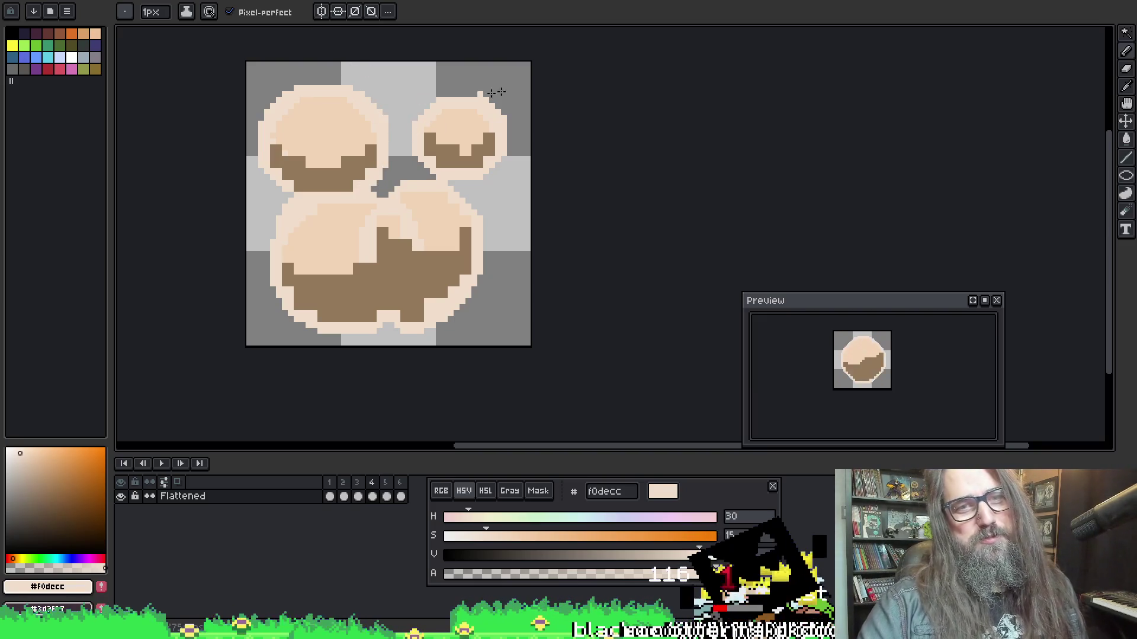
# Paint f0decc outline pixels near the top-right and along the lower puffs' bottom edge
pyautogui.press('b')
pyautogui.press('alt')
pyautogui.press('ctrl')
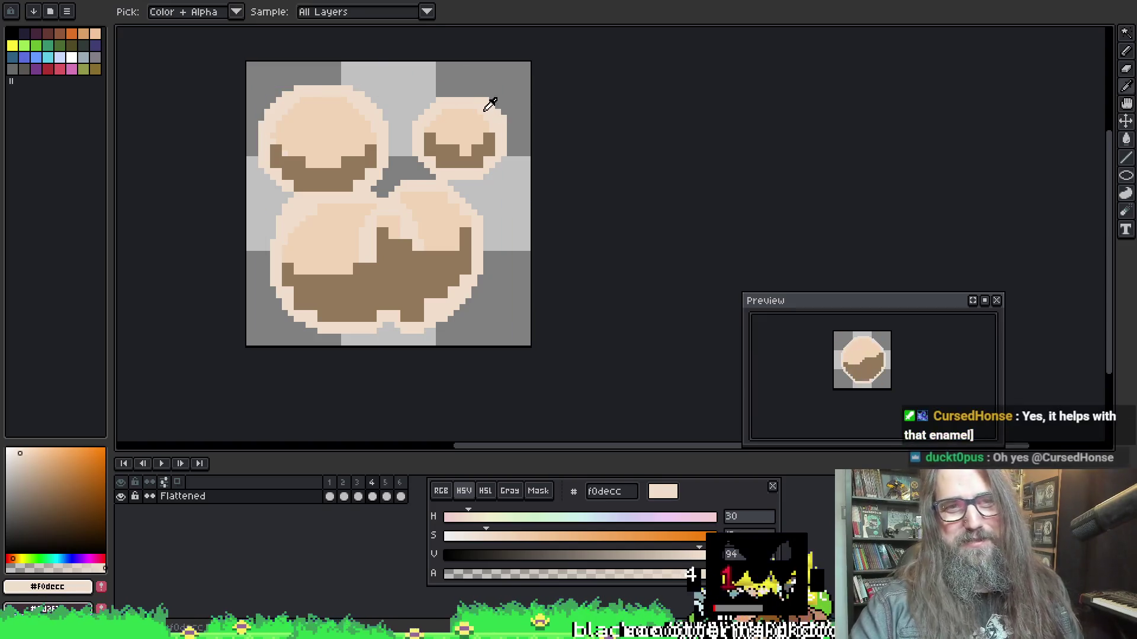
pyautogui.click(515, 87)
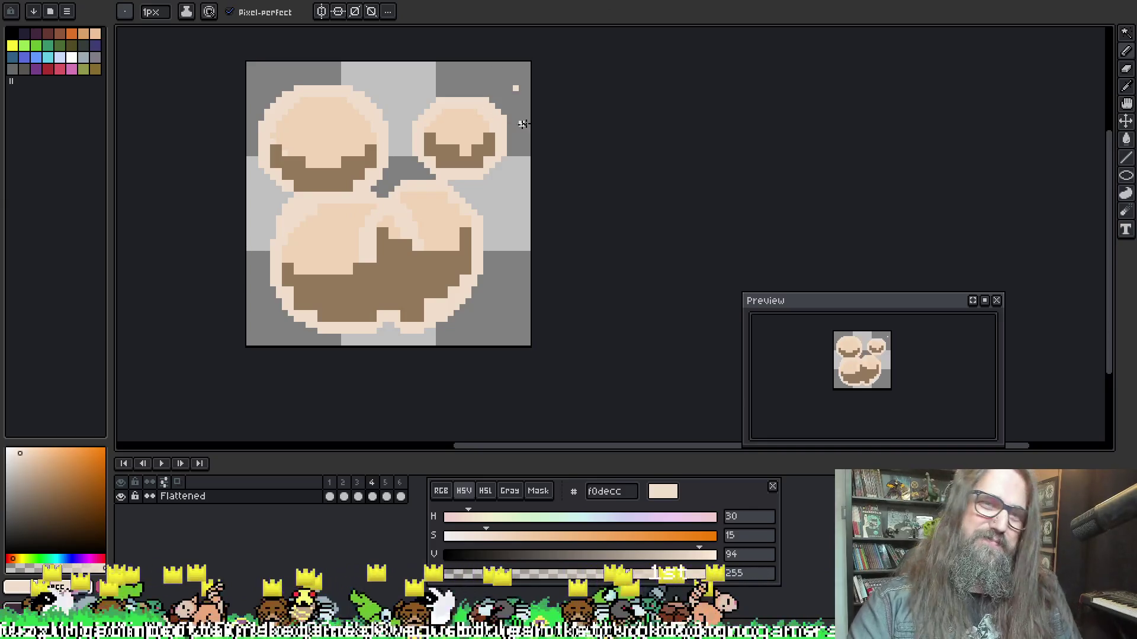
pyautogui.press('alt')
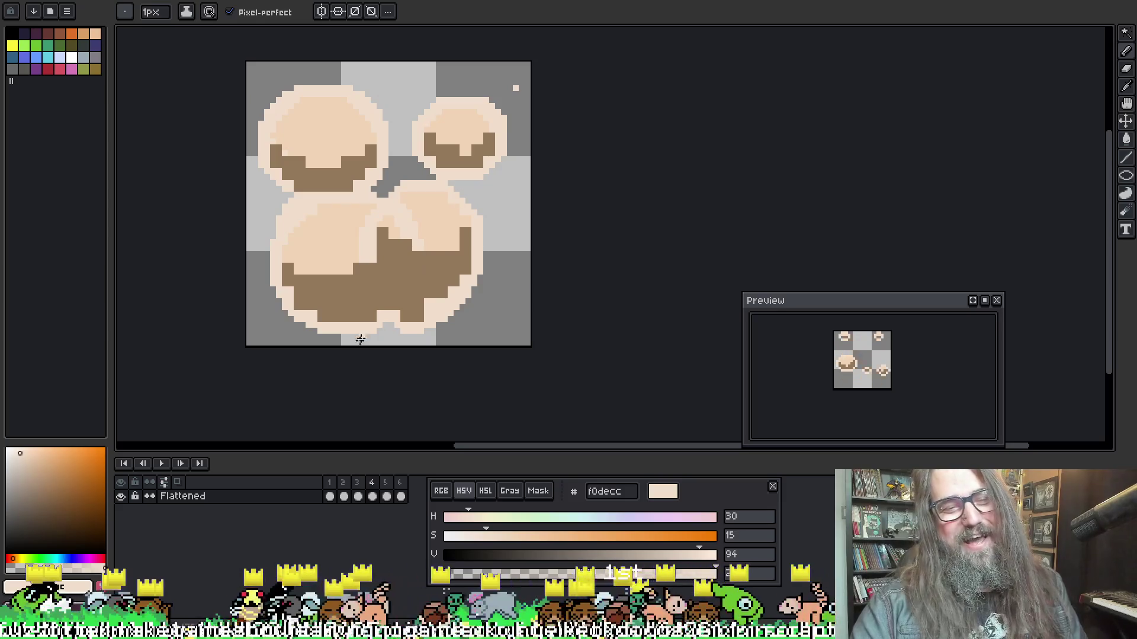
pyautogui.press('alt')
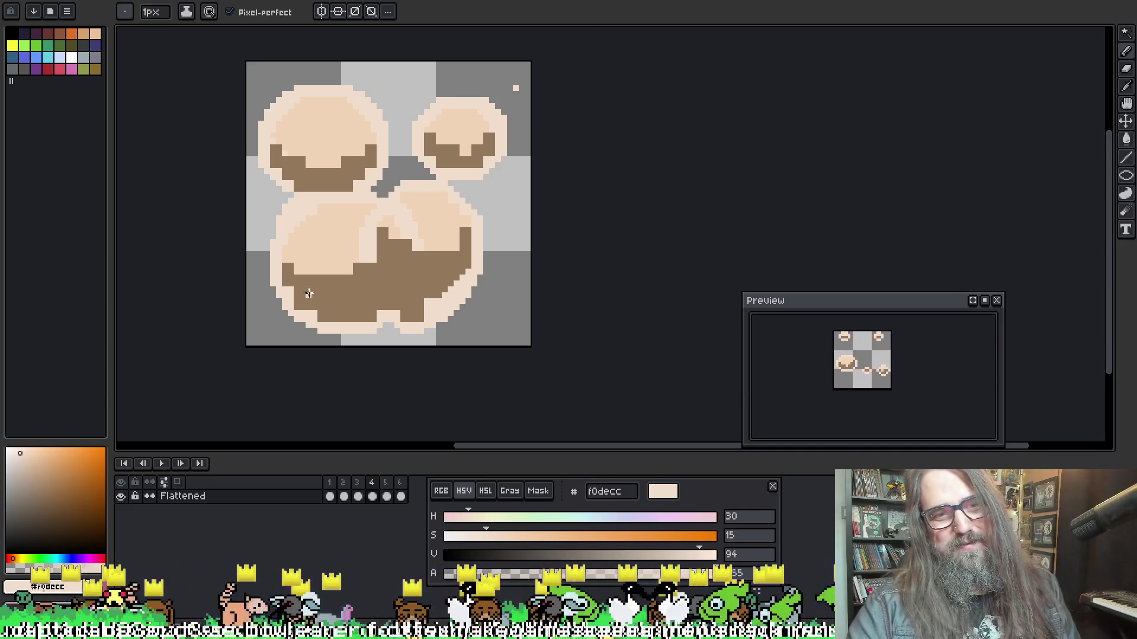
pyautogui.press('alt')
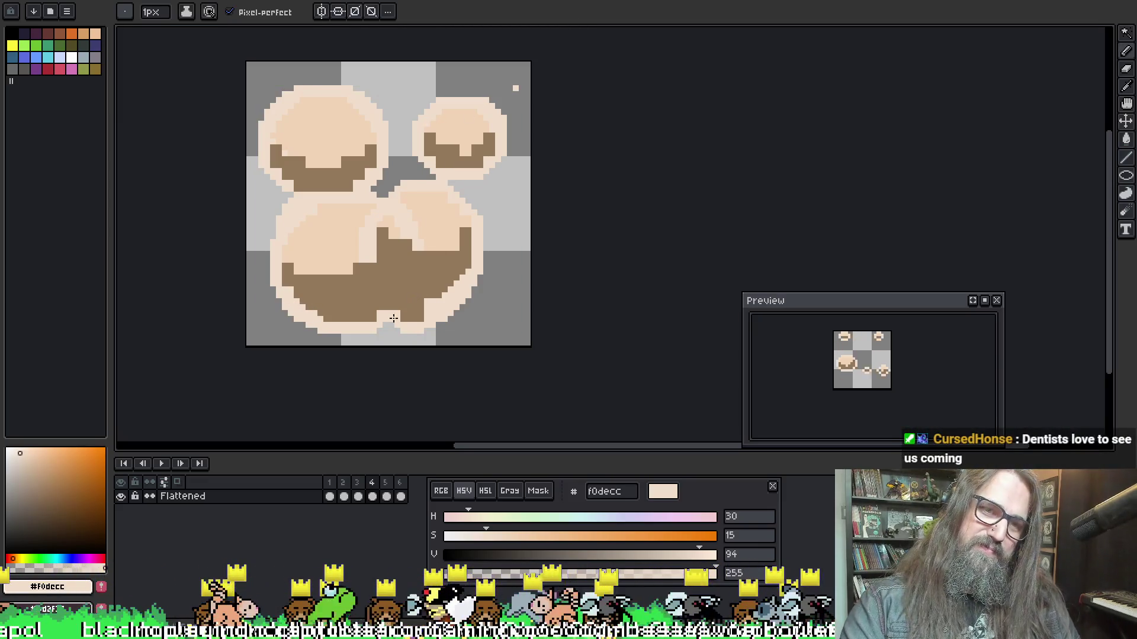
pyautogui.moveTo(397, 317); pyautogui.dragTo(417, 315)
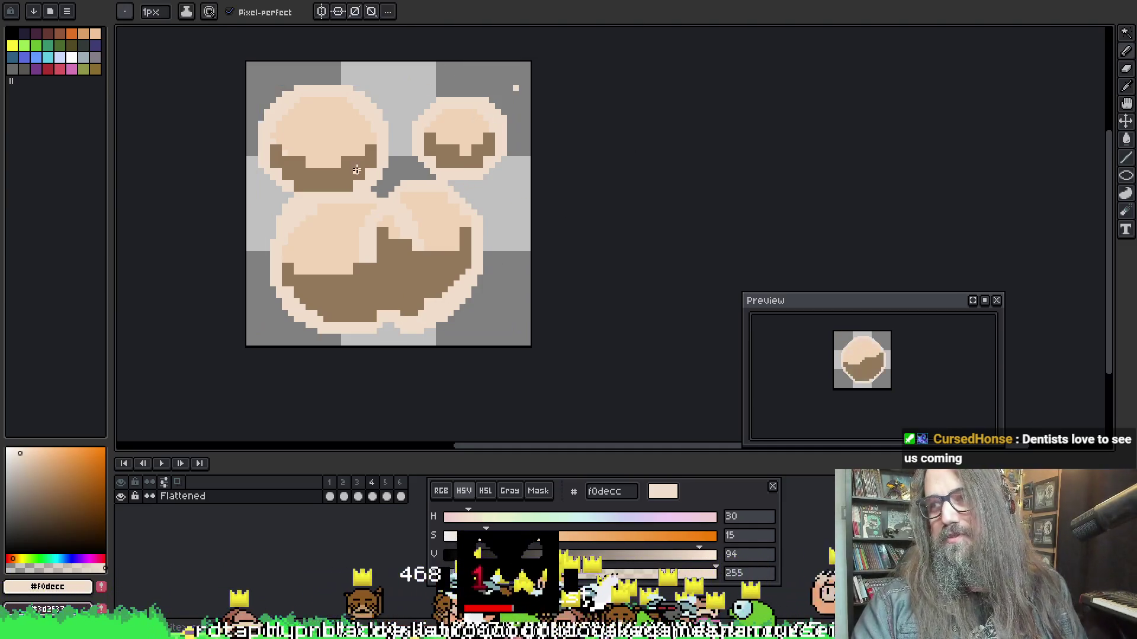
pyautogui.moveTo(368, 159); pyautogui.dragTo(337, 161)
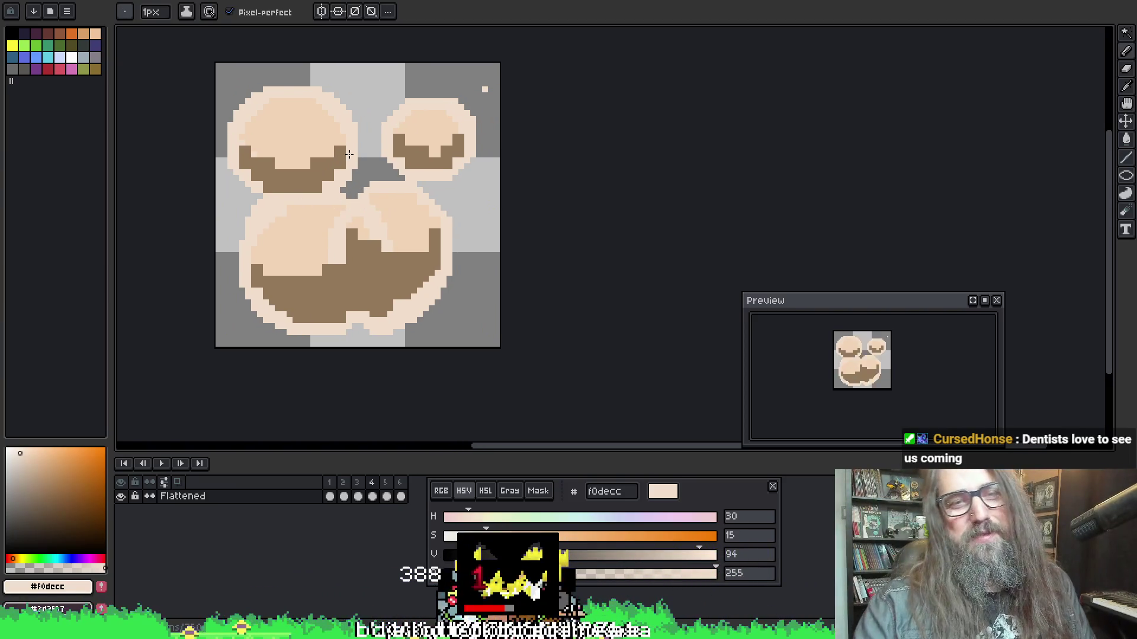
# Toggle through eraser and eyedropper, ending with the Pencil ready
pyautogui.press('e')
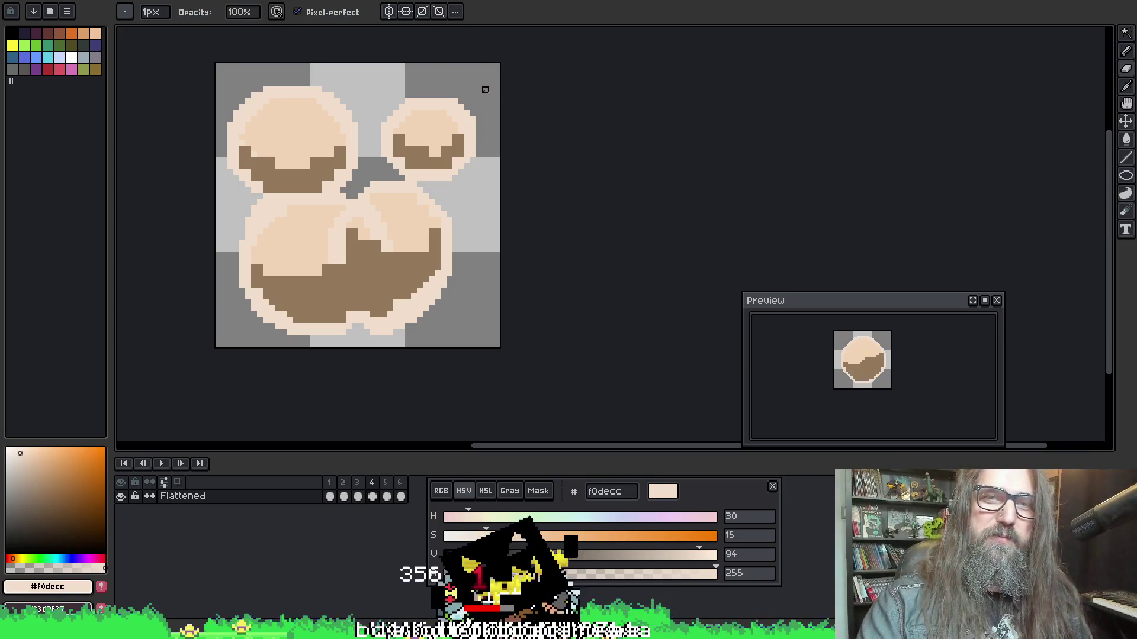
pyautogui.press('i')
pyautogui.press('b')
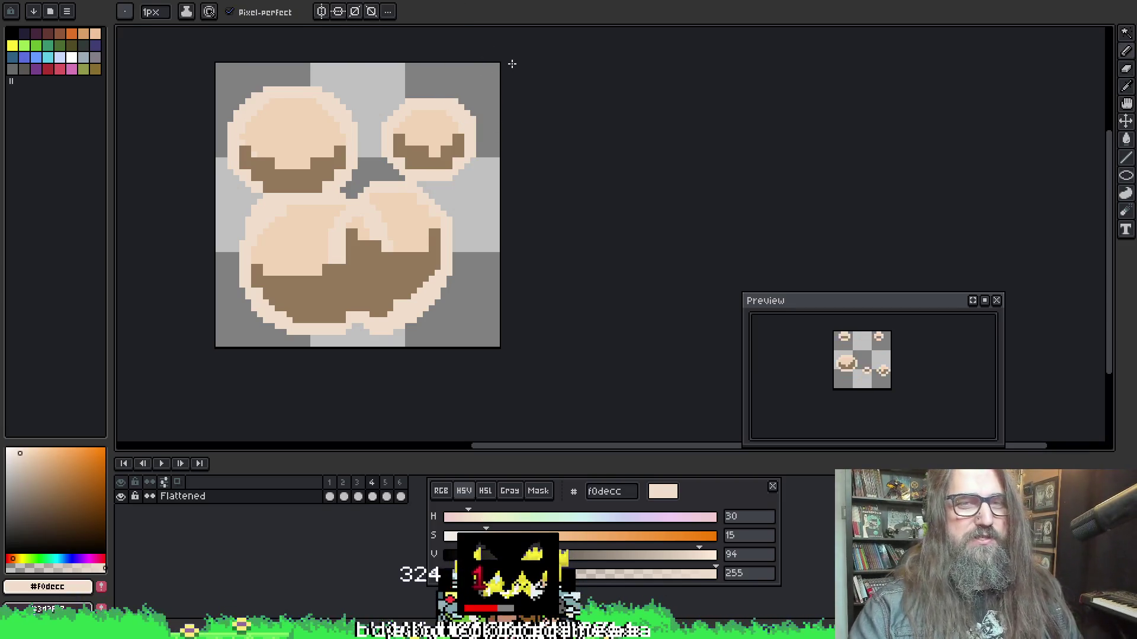
# On frame 5, fill light pixels along the upper-left puff's top edge
pyautogui.press('.')
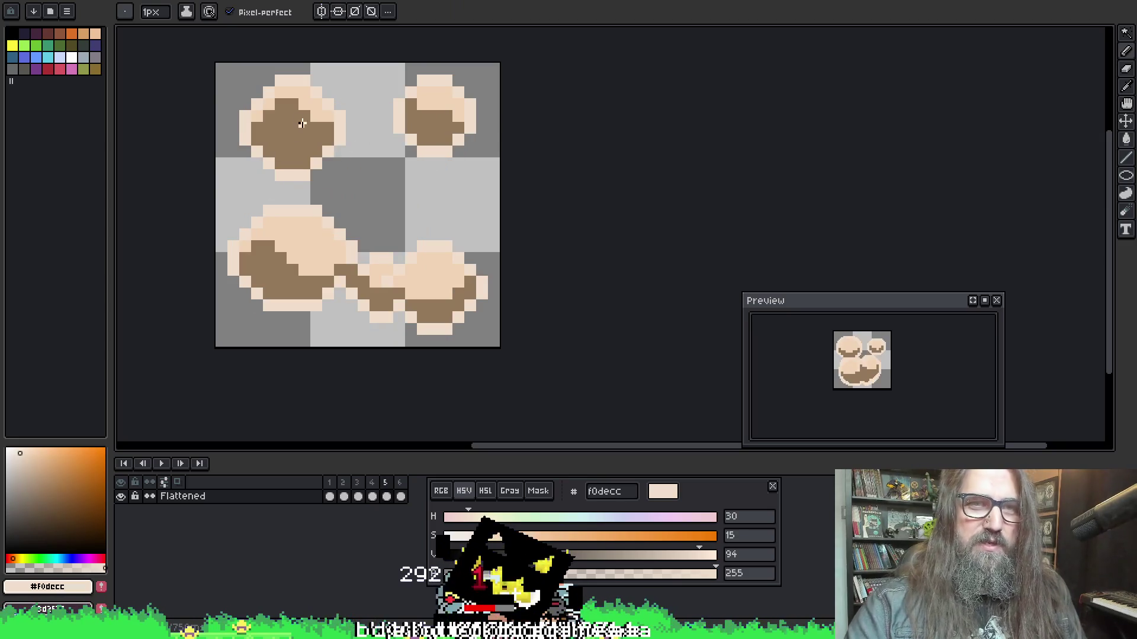
pyautogui.moveTo(275, 80); pyautogui.dragTo(245, 112)
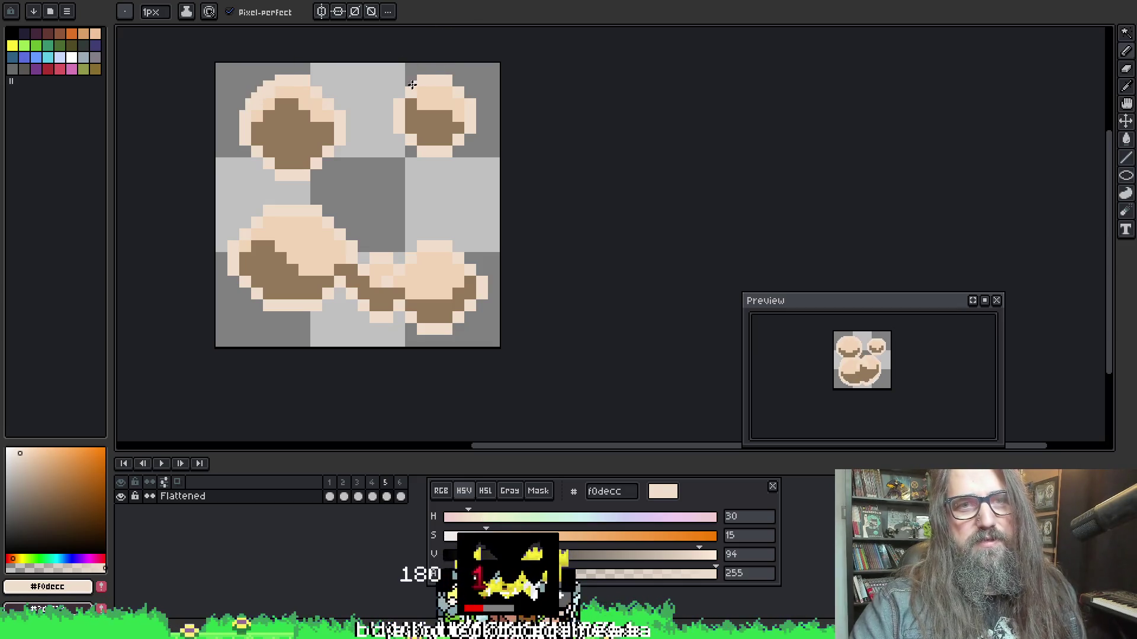
pyautogui.press('m')
pyautogui.press('b')
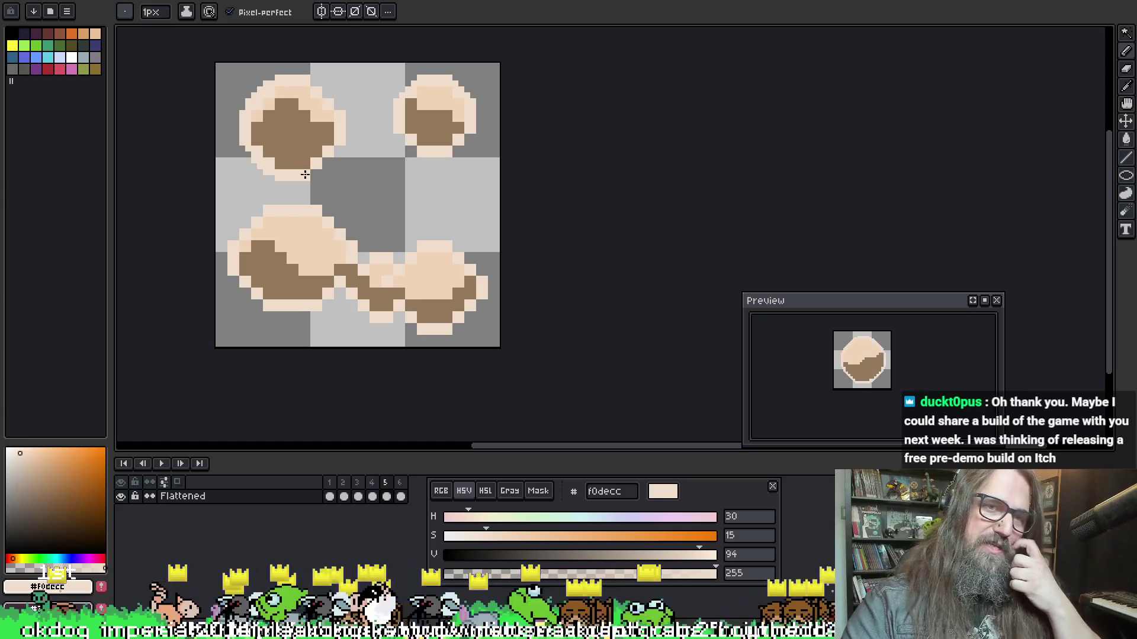
pyautogui.press('v')
pyautogui.press('b')
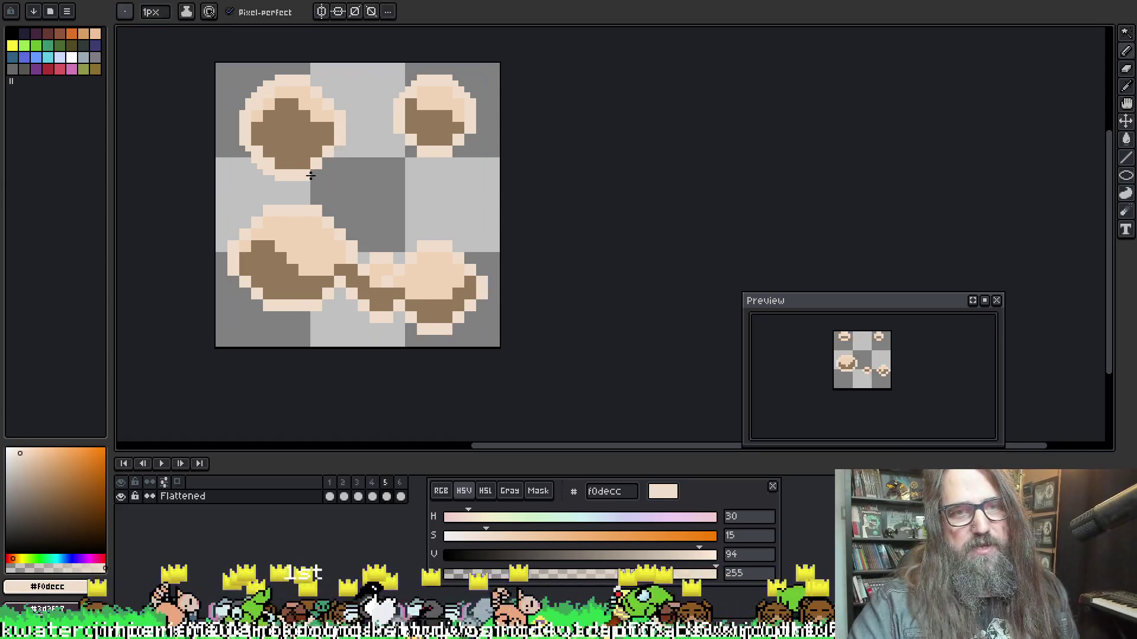
pyautogui.press('ctrl')
pyautogui.press('ctrl')
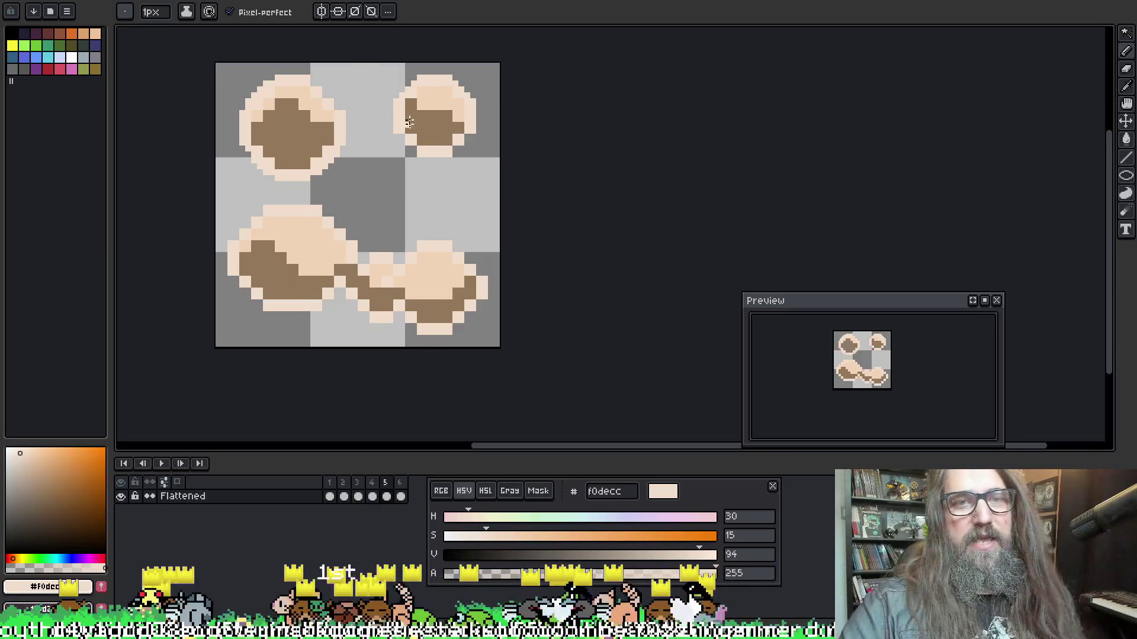
pyautogui.press('ctrl')
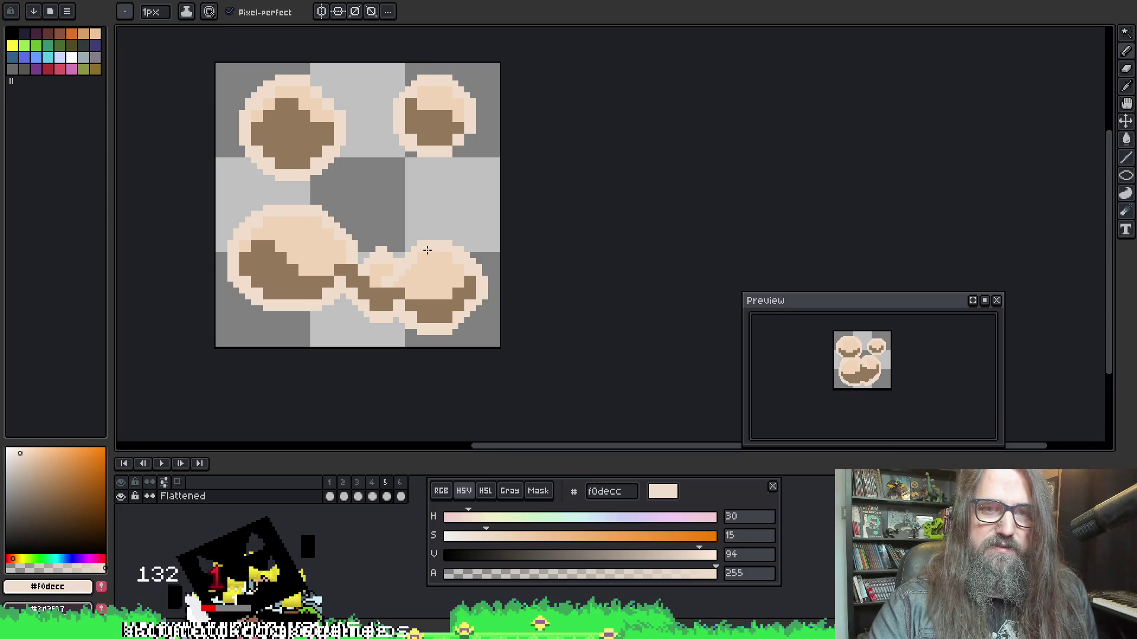
# Clean up the bottom-right puff's rim and brown shading on frame 5
pyautogui.press('ctrl')
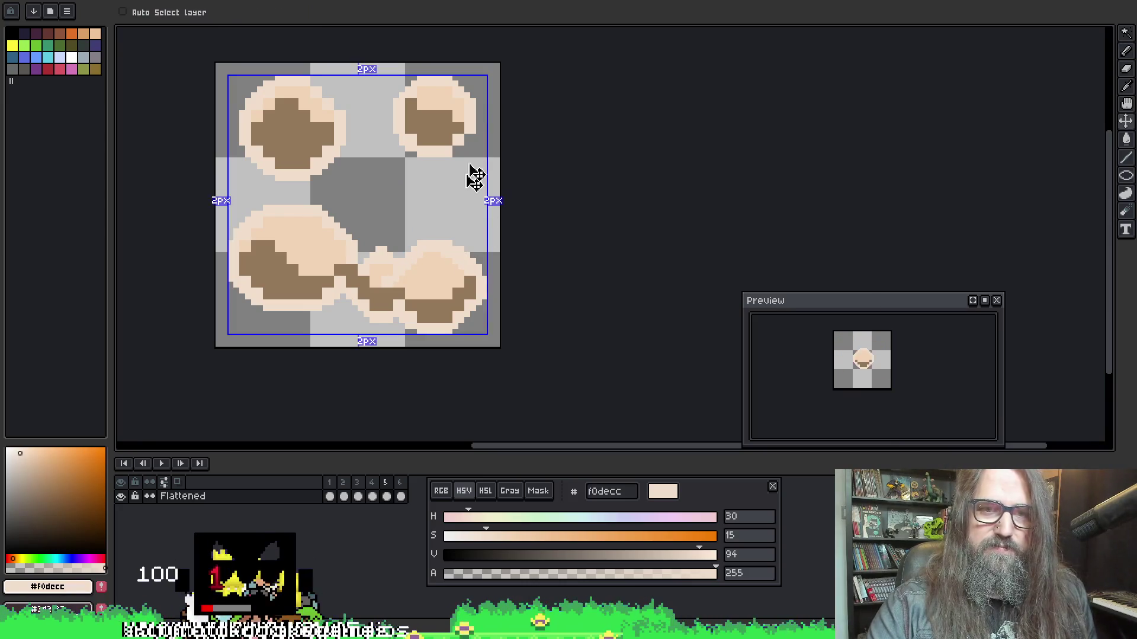
pyautogui.press('ctrl')
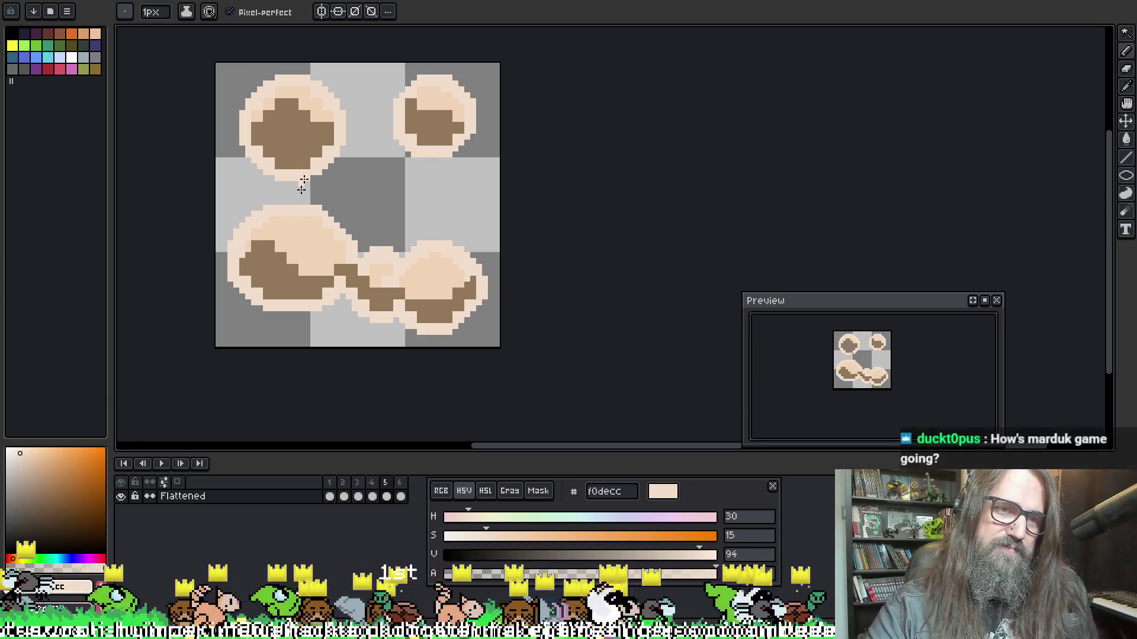
# Enlarge the brush, sample a highlight colour to paint inner highlights, then advance to frame 6
pyautogui.press('+')
pyautogui.press('+')
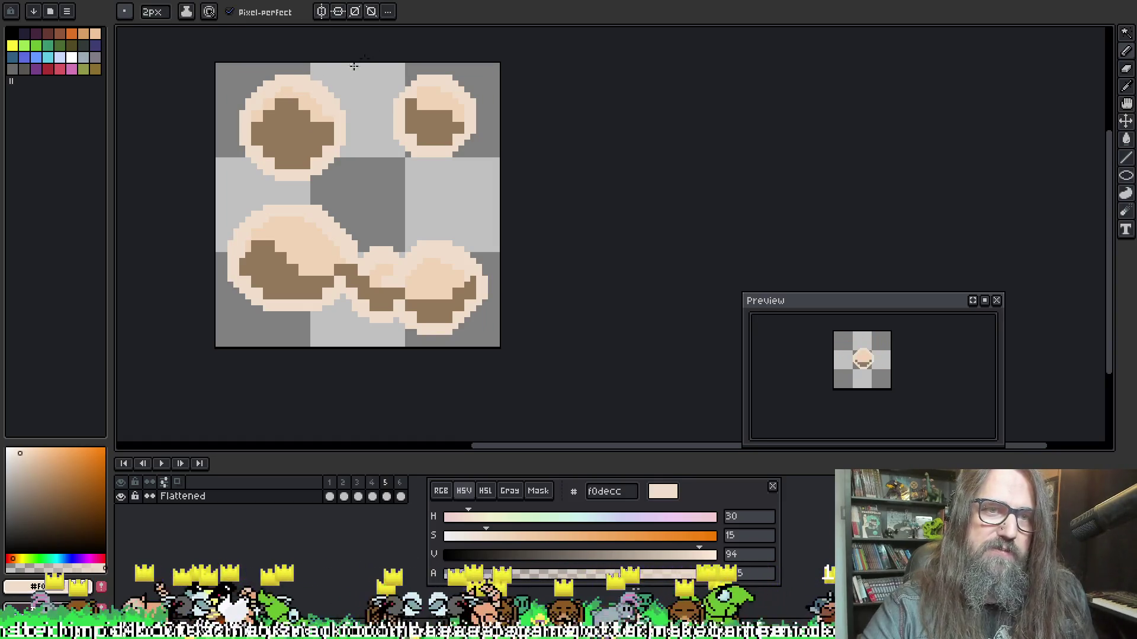
pyautogui.press('ctrl')
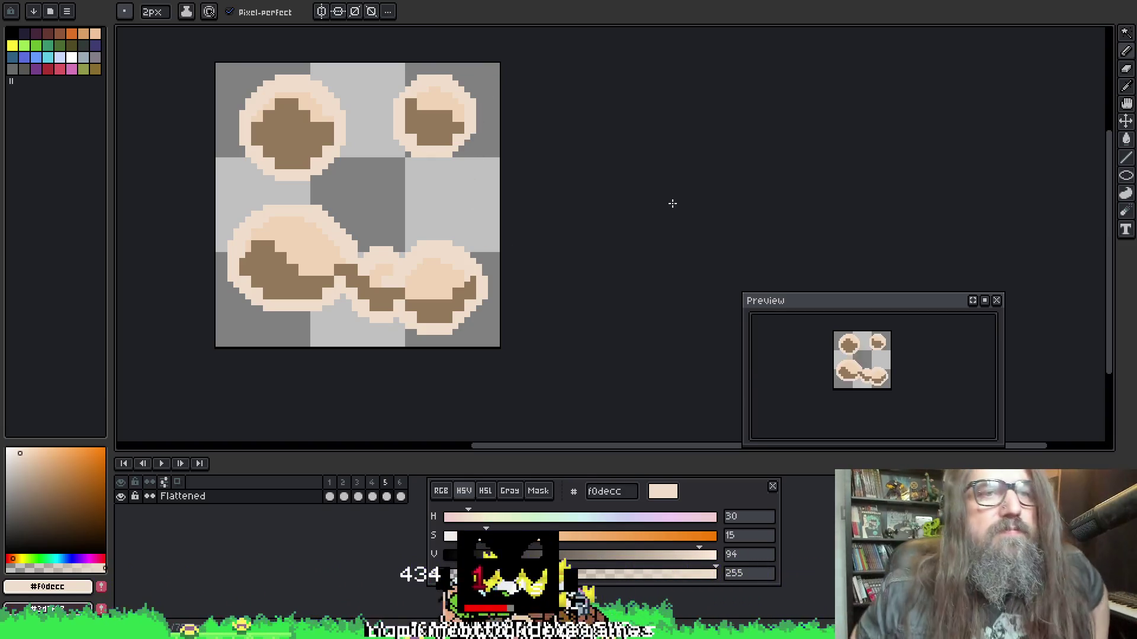
pyautogui.click(125, 12)
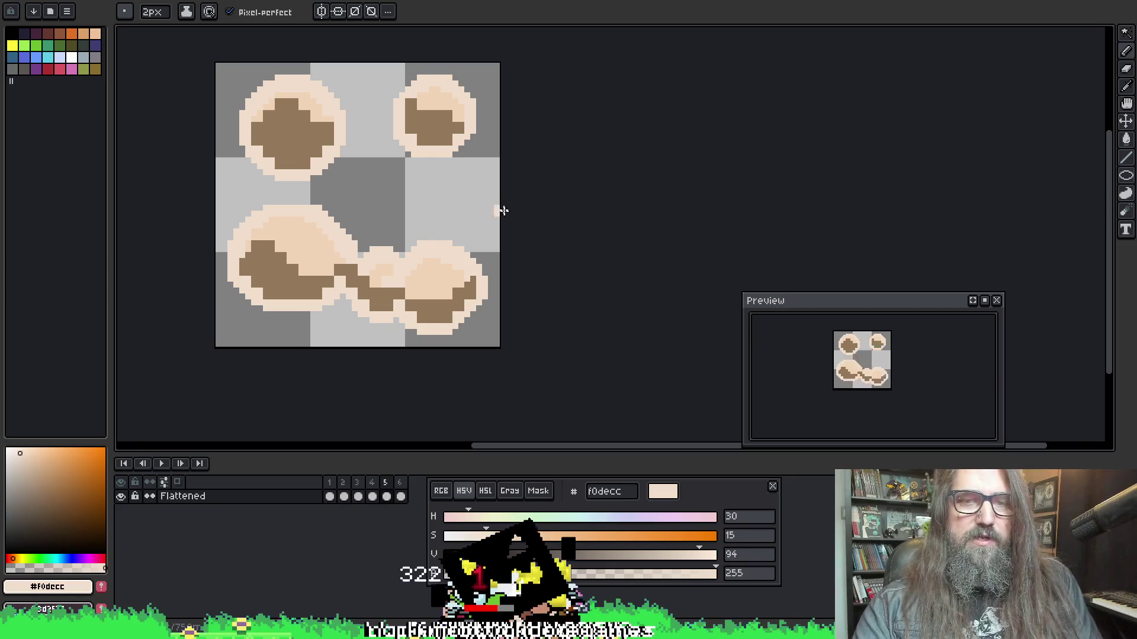
pyautogui.press('i')
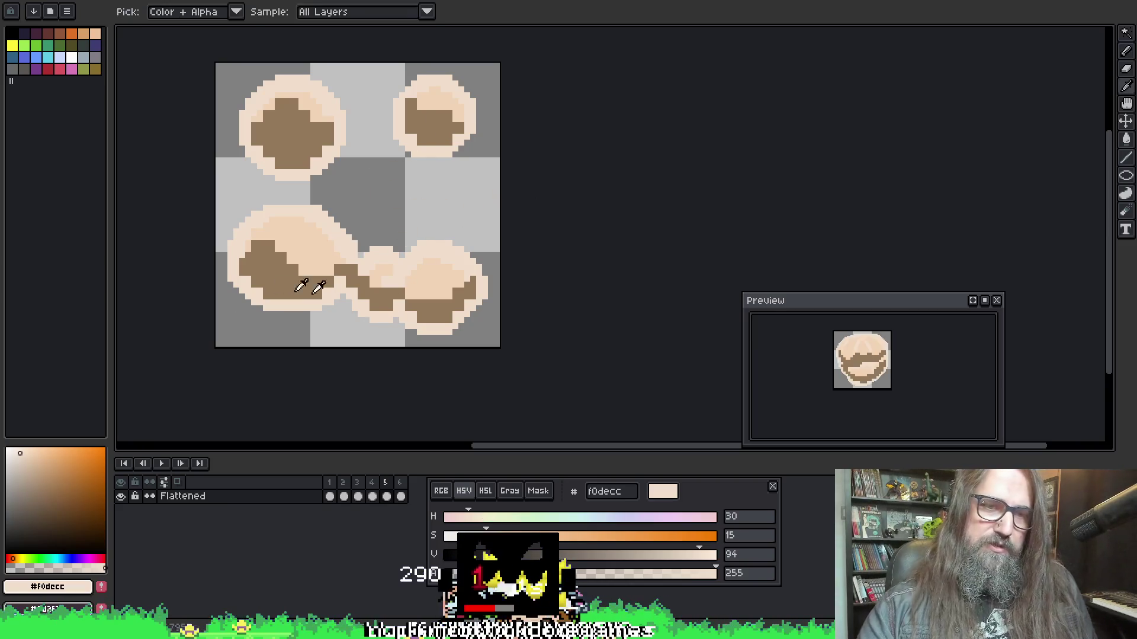
pyautogui.press('b')
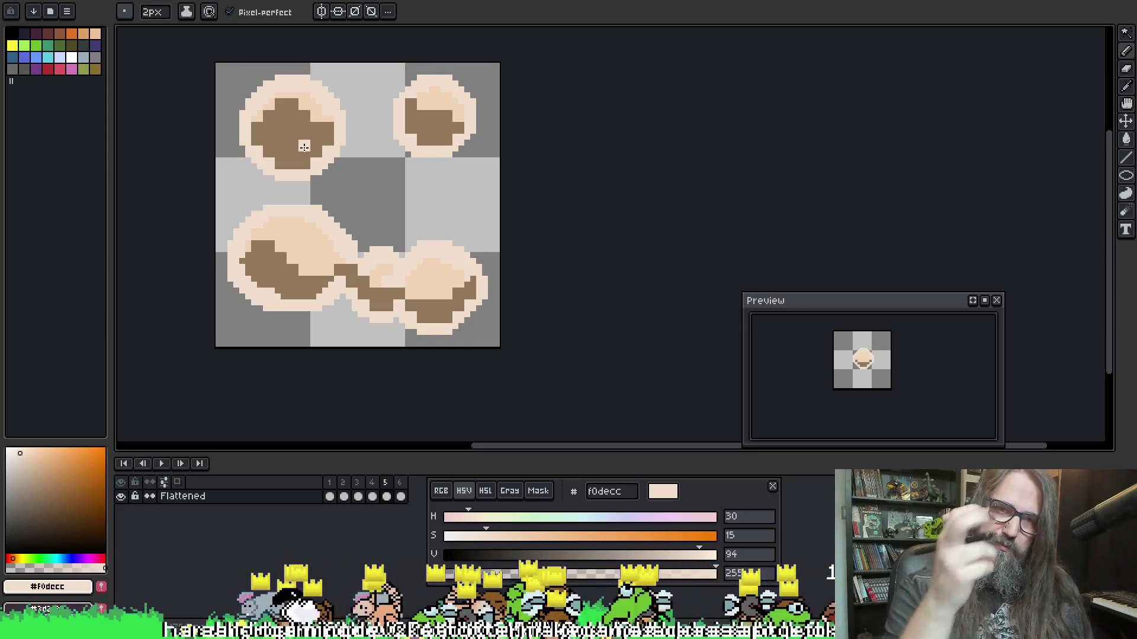
pyautogui.press('.')
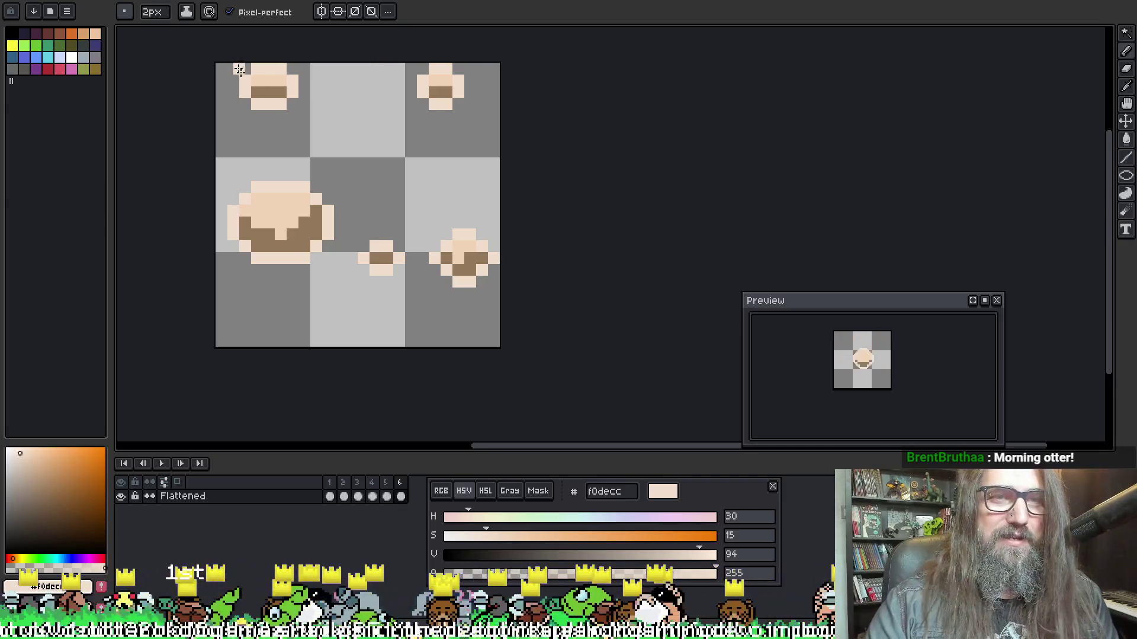
# Shrink the brush to 1px and pan to shade the frame 6 puffs' undersides brown
pyautogui.press('-')
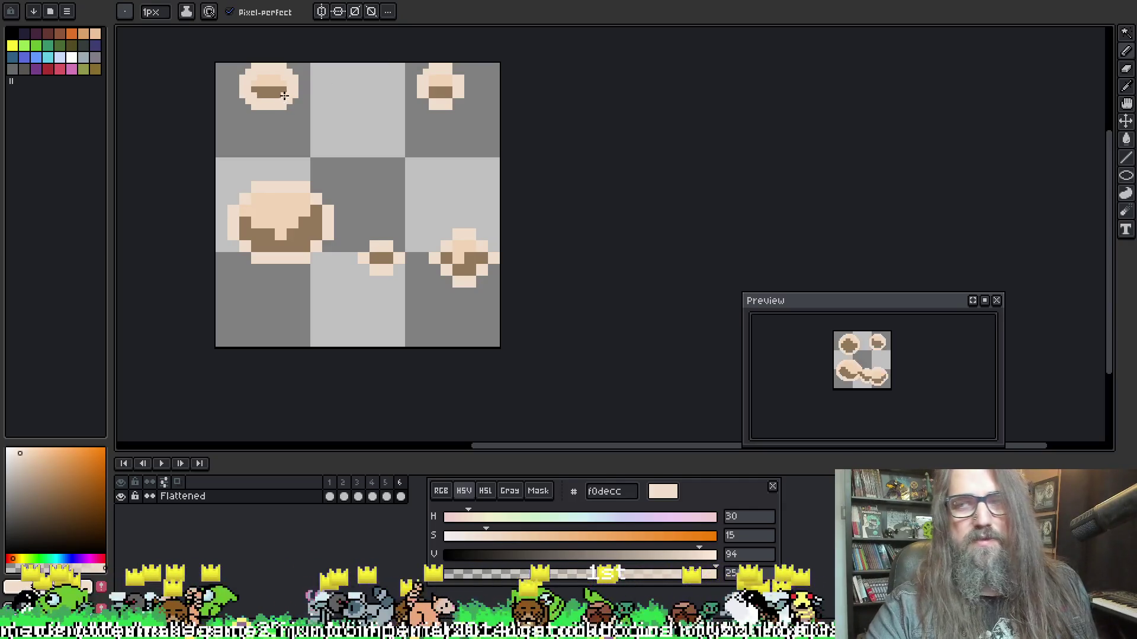
pyautogui.press('h')
pyautogui.moveTo(368, 92); pyautogui.dragTo(361, 92)
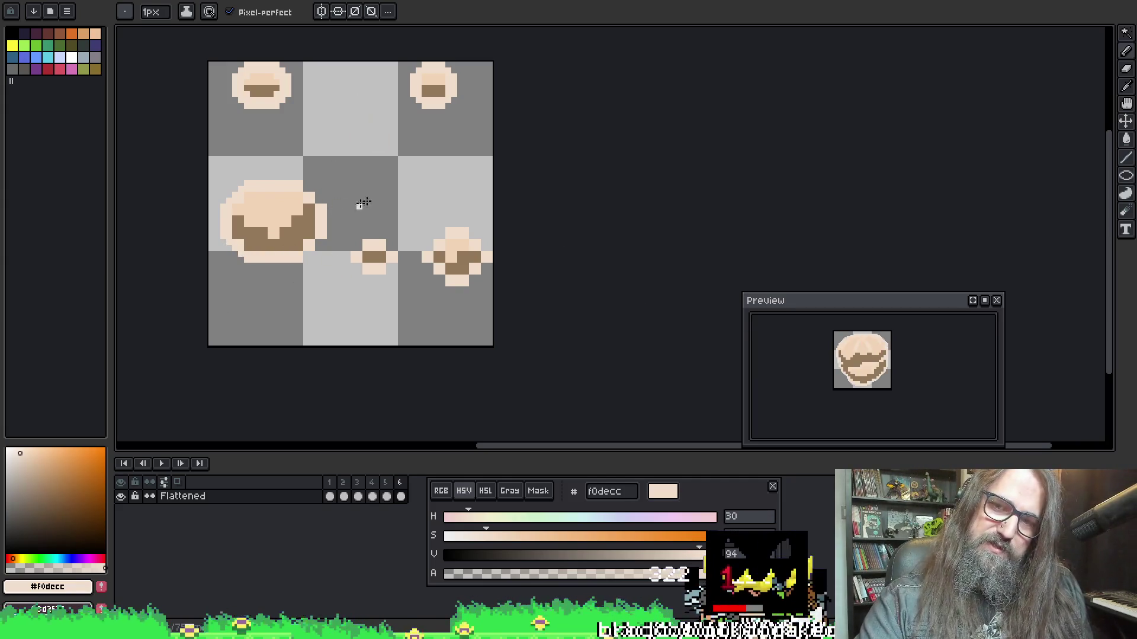
pyautogui.scroll(2, 831, 379)
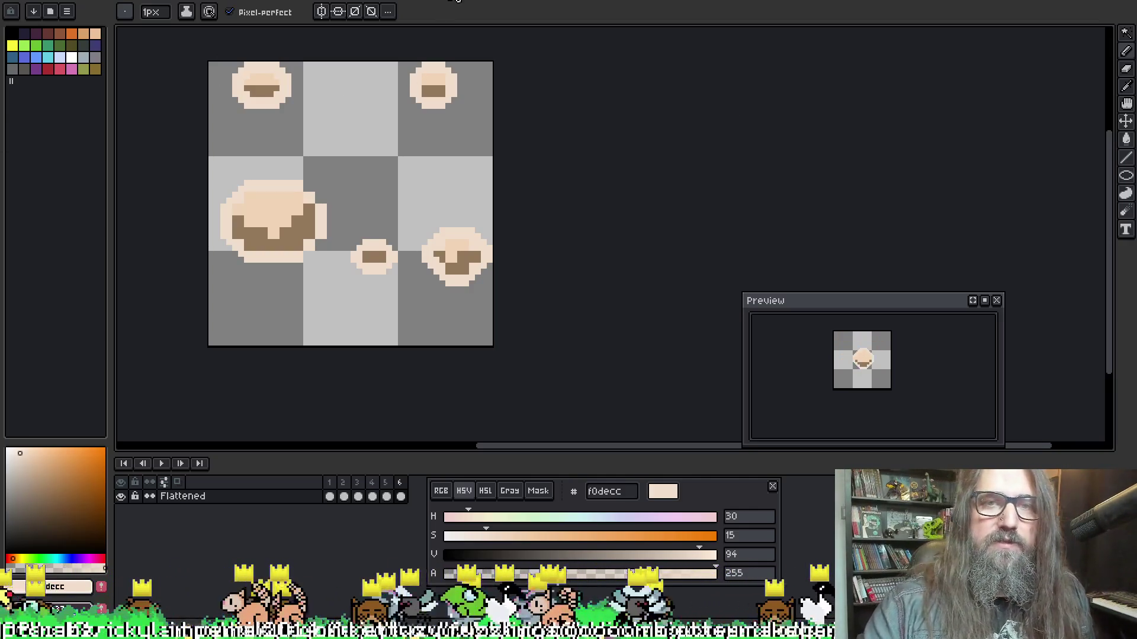
pyautogui.scroll(2, 478, 253)
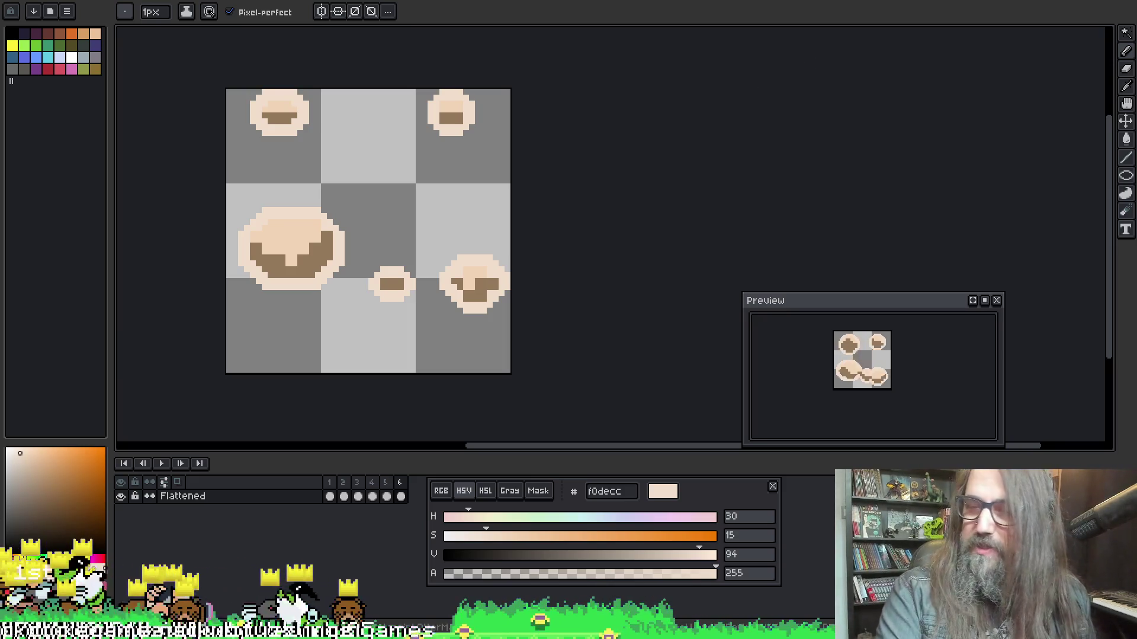
pyautogui.moveTo(577, 193); pyautogui.dragTo(576, 203)
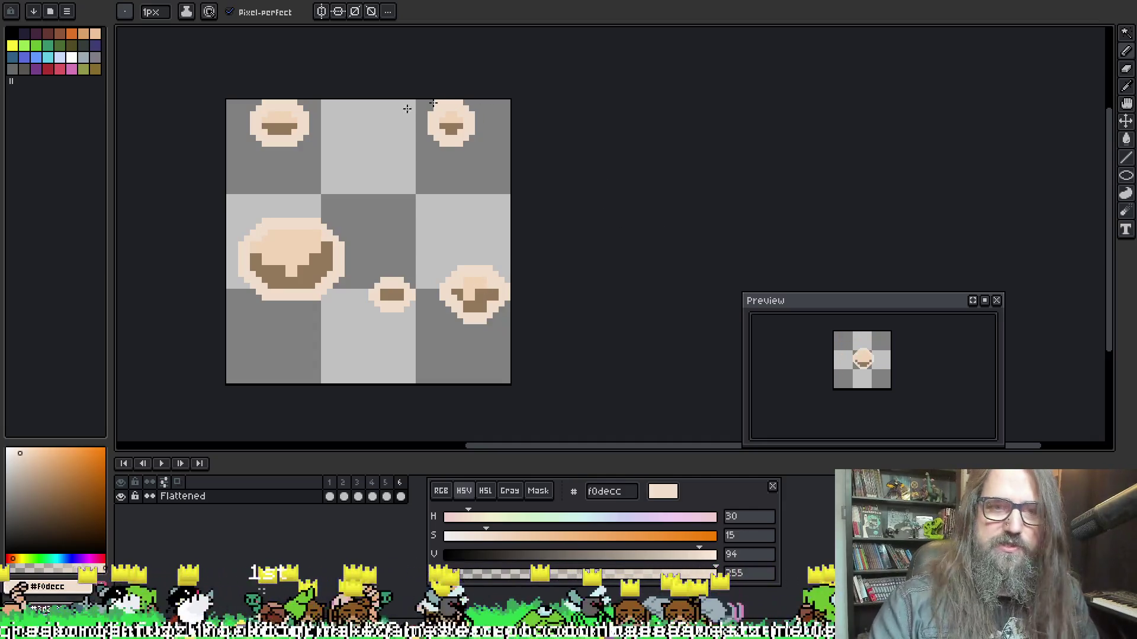
pyautogui.press('.')
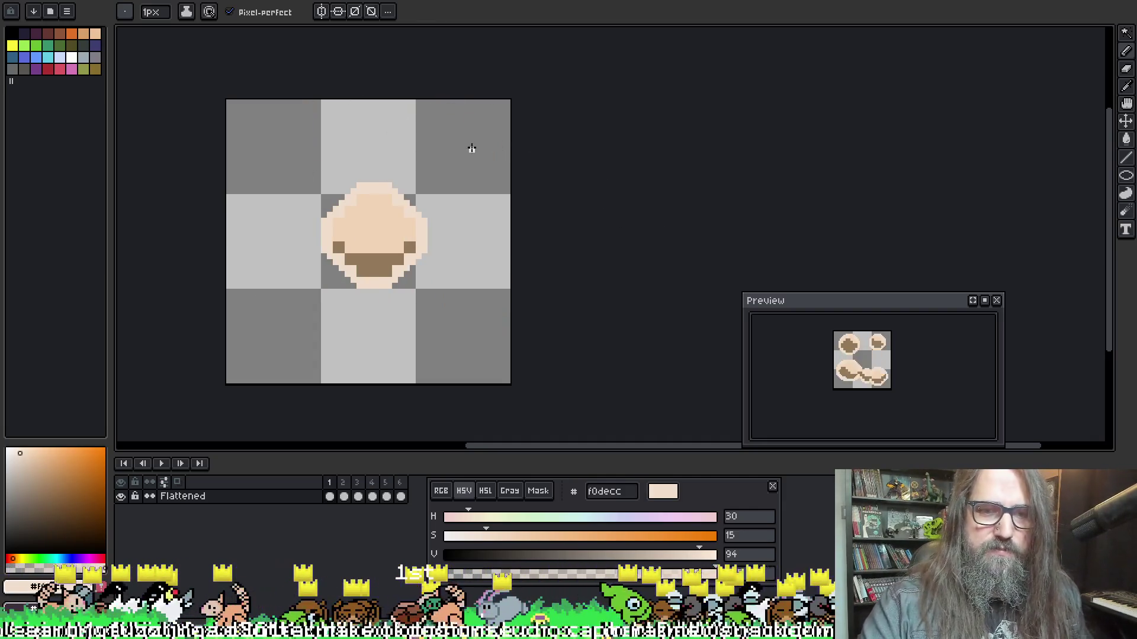
# Play and stop the cloud puff animation twice to review the frames
pyautogui.press(',')
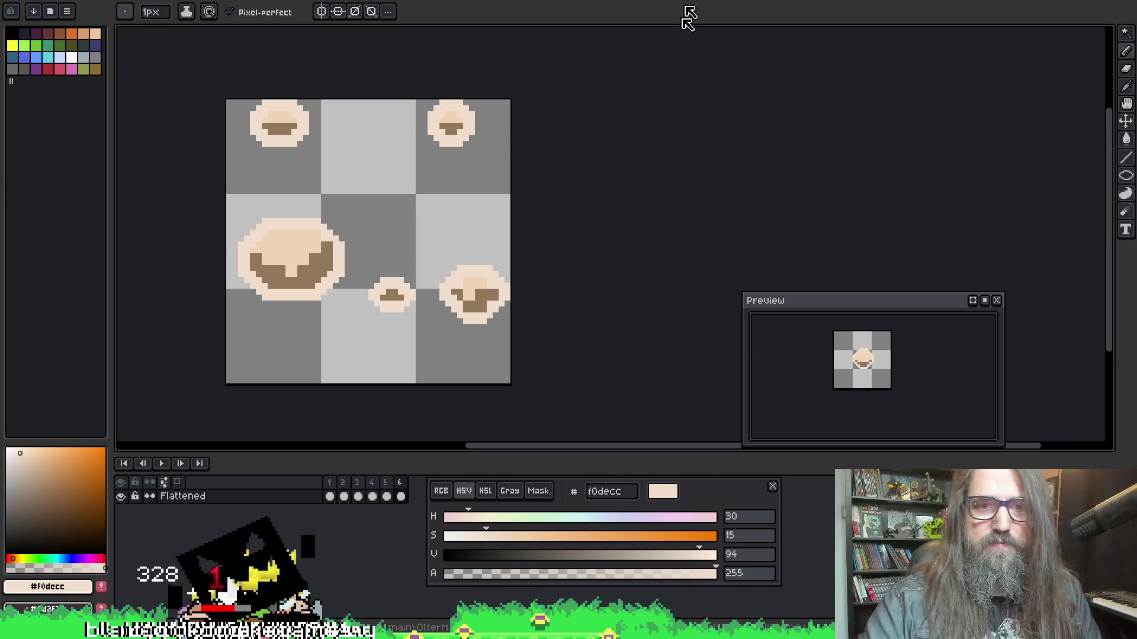
pyautogui.press('Return')
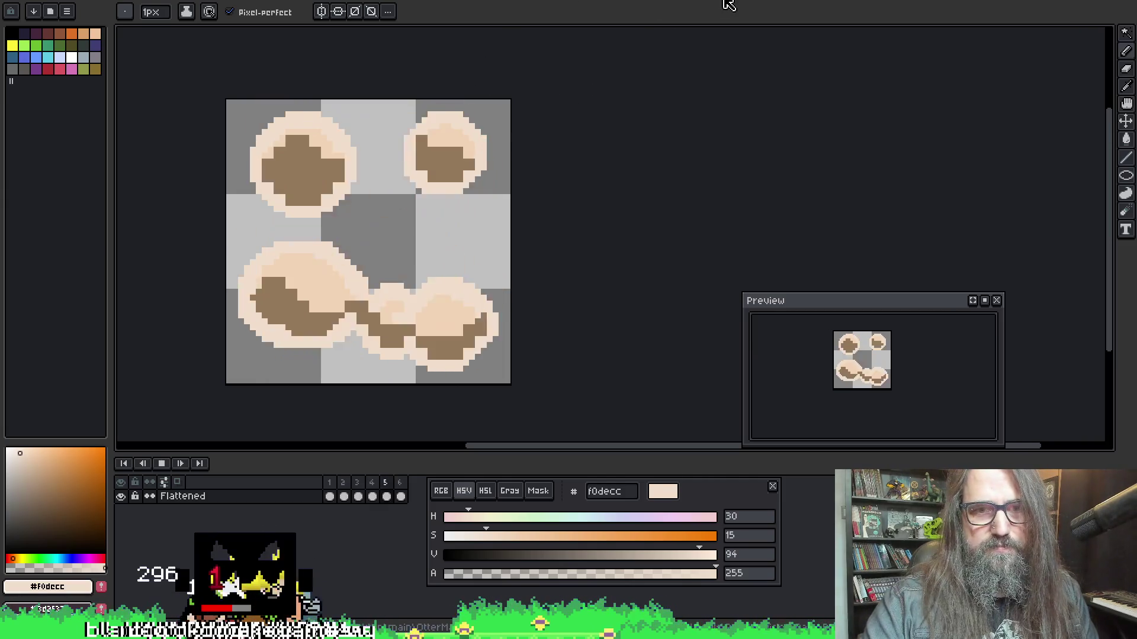
pyautogui.scroll(-5, 394, 115)
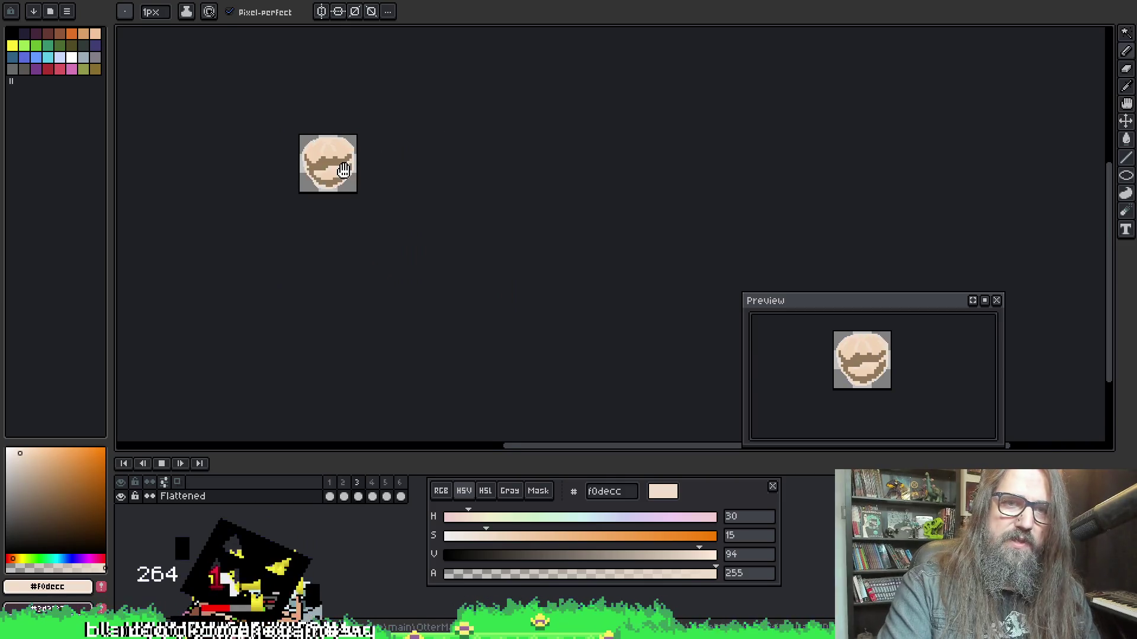
pyautogui.scroll(3, 356, 173)
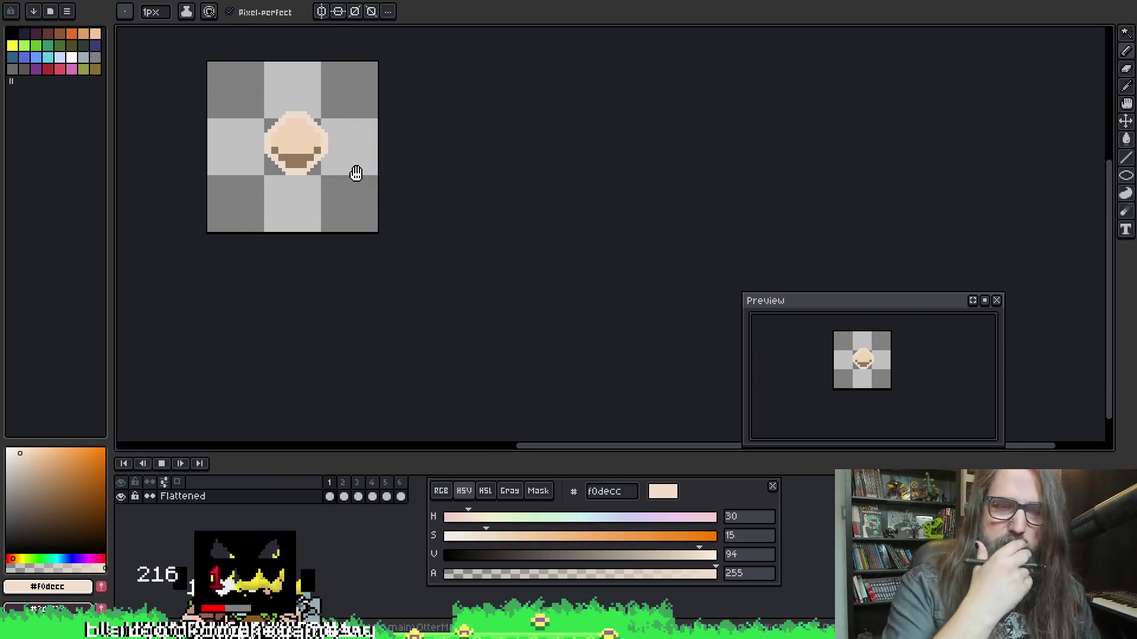
pyautogui.press('Return')
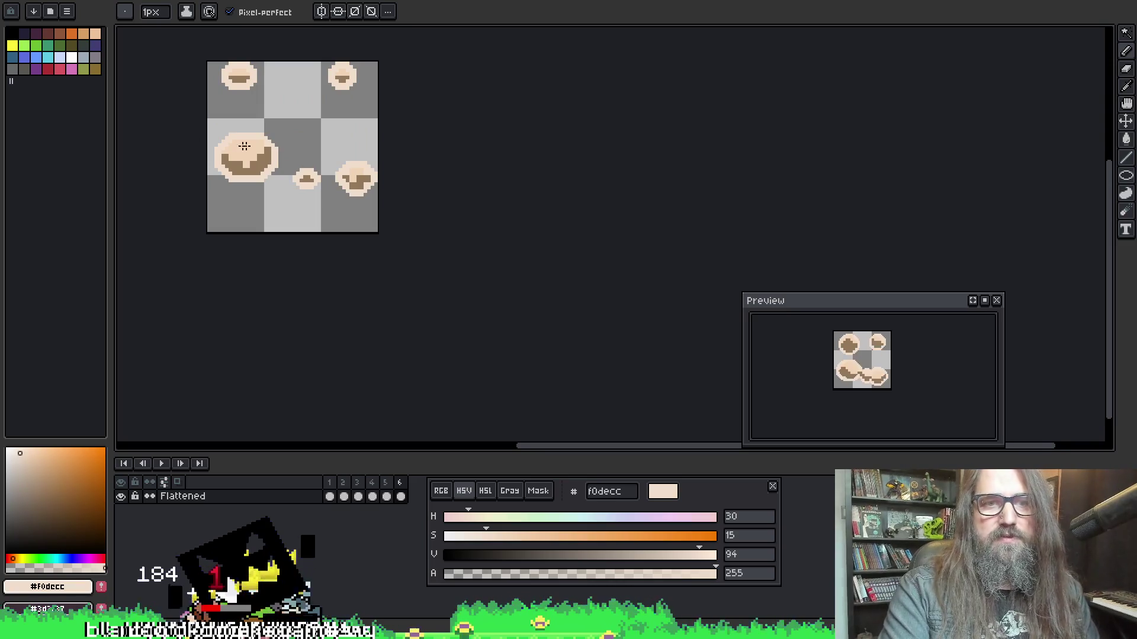
pyautogui.scroll(1, 239, 145)
pyautogui.press('Return')
pyautogui.scroll(-1, 259, 171)
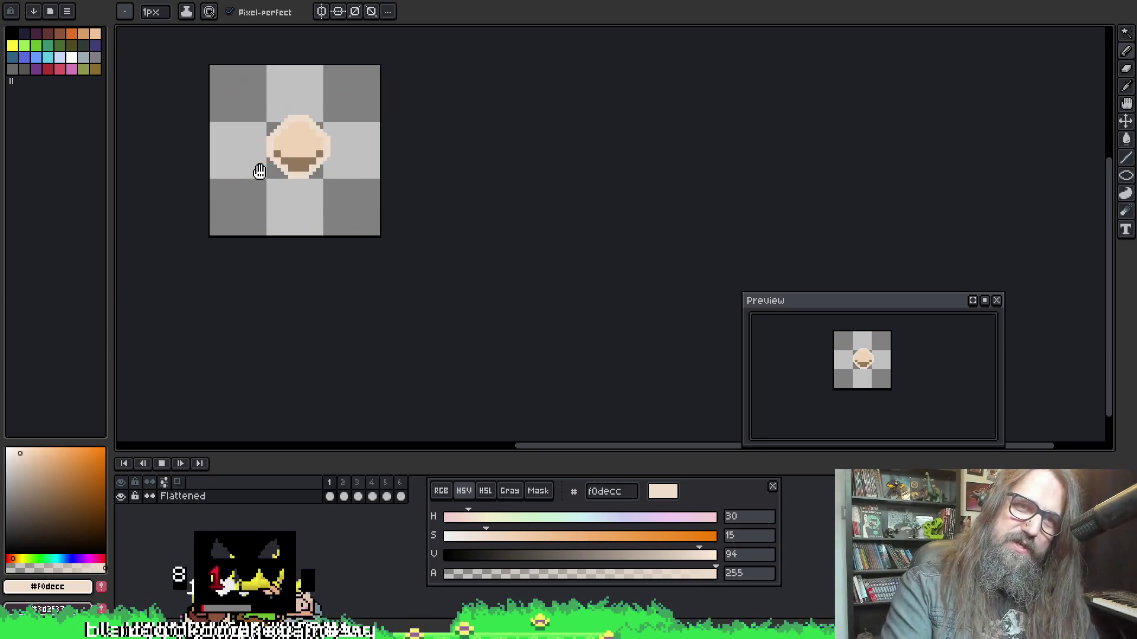
pyautogui.press('Return')
pyautogui.scroll(2, 294, 108)
# Jump to frame 1 and sample a lighter cream colour from the puff
pyautogui.press('Home')
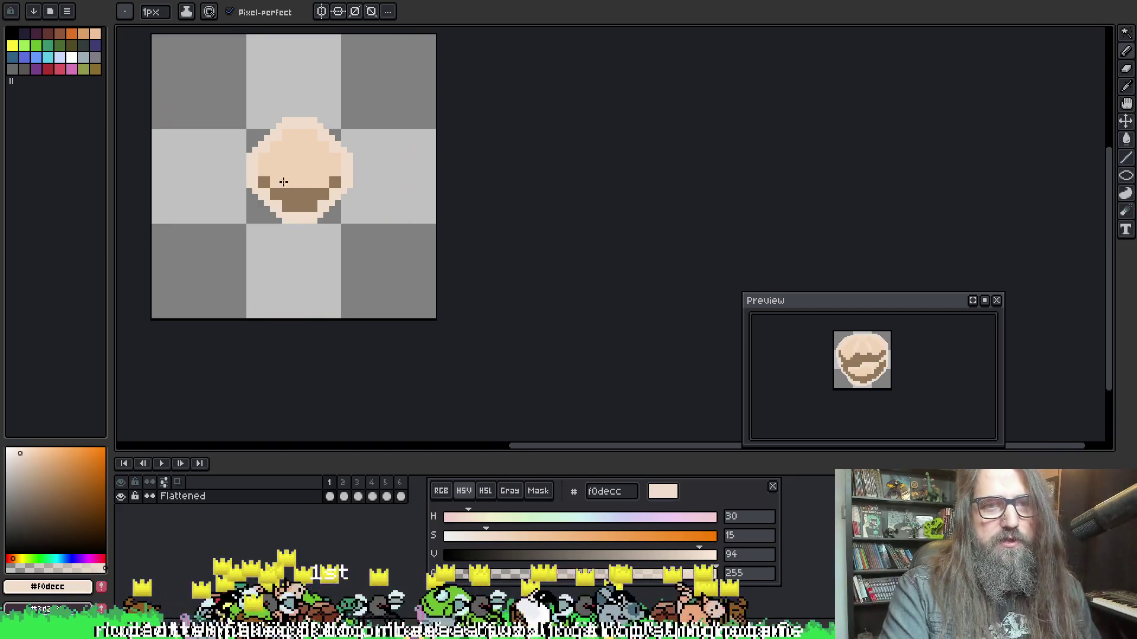
pyautogui.scroll(1, 283, 183)
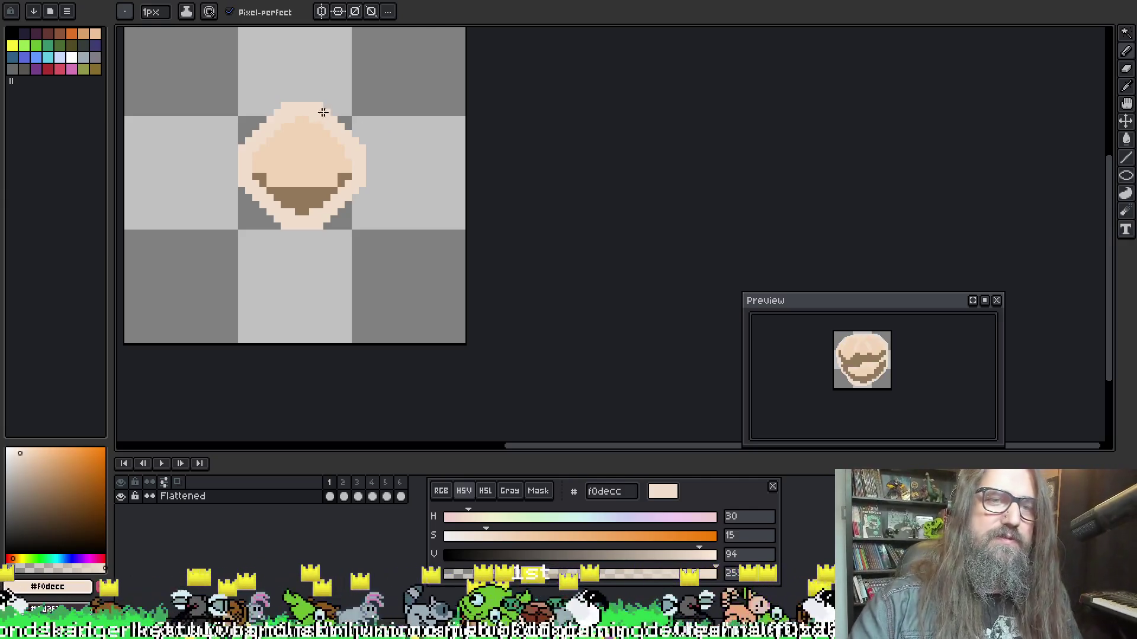
pyautogui.keyDown('alt'); pyautogui.click(290, 148); pyautogui.keyUp('alt')
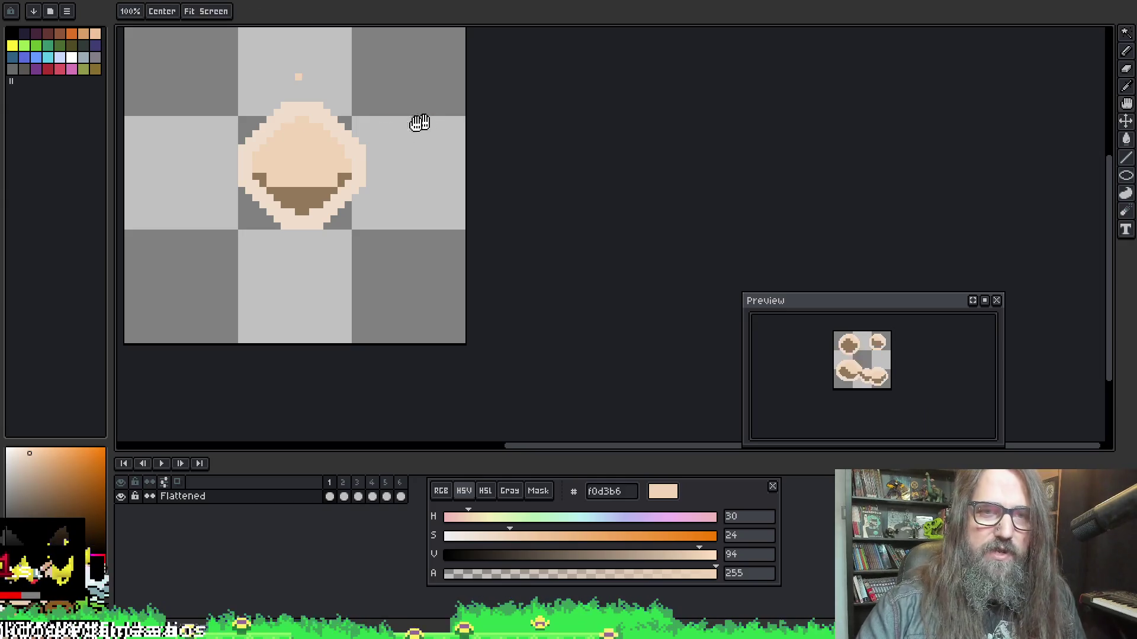
pyautogui.scroll(2, 426, 119)
# Erase the stray peach pixel on frame 1, pick the light rim colour, and go to frame 2
pyautogui.click(322, 114)
pyautogui.keyDown('alt'); pyautogui.click(386, 184); pyautogui.keyUp('alt')
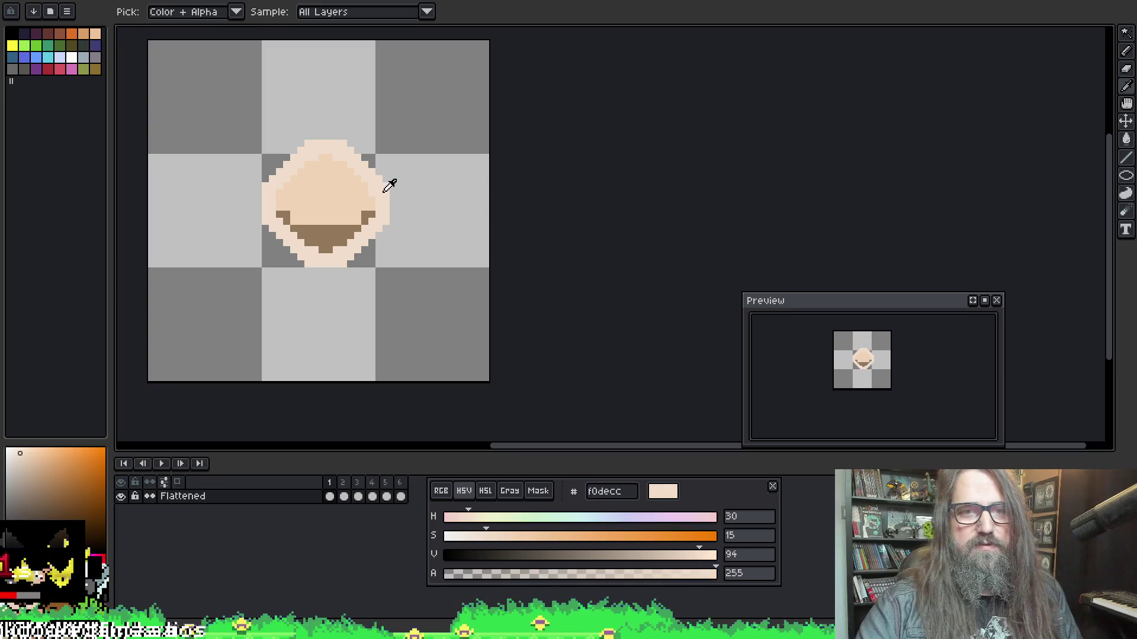
pyautogui.press('Right')
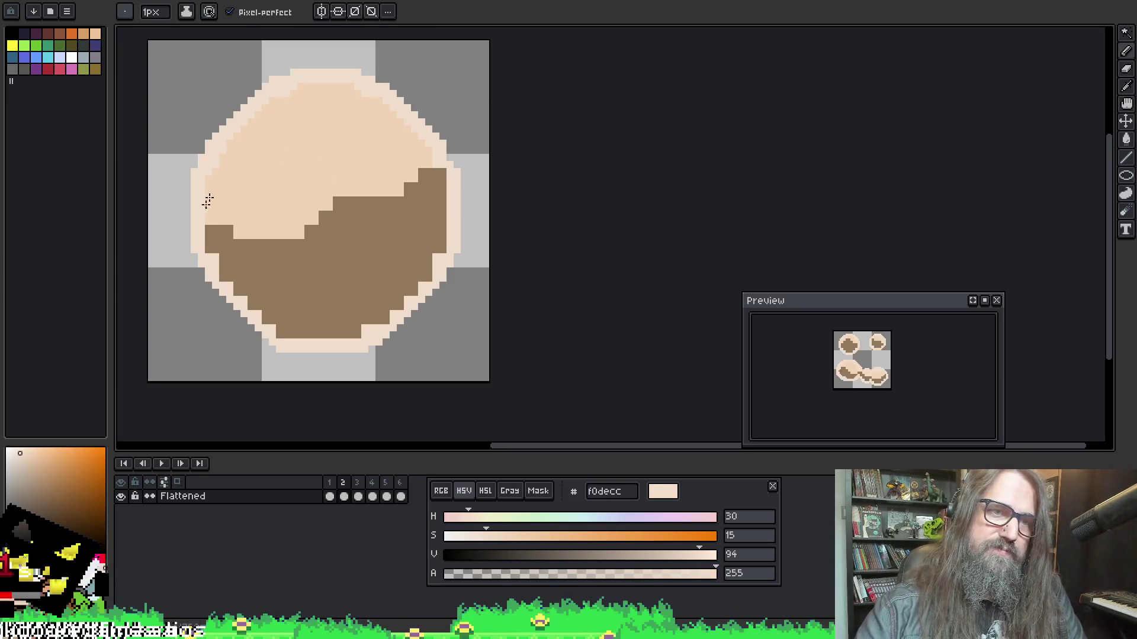
# Paint a light rim along the lower-left and lower-right edges of frame 2's puff
pyautogui.moveTo(206, 180); pyautogui.dragTo(208, 249)
pyautogui.hotkey('ctrl', 'z')
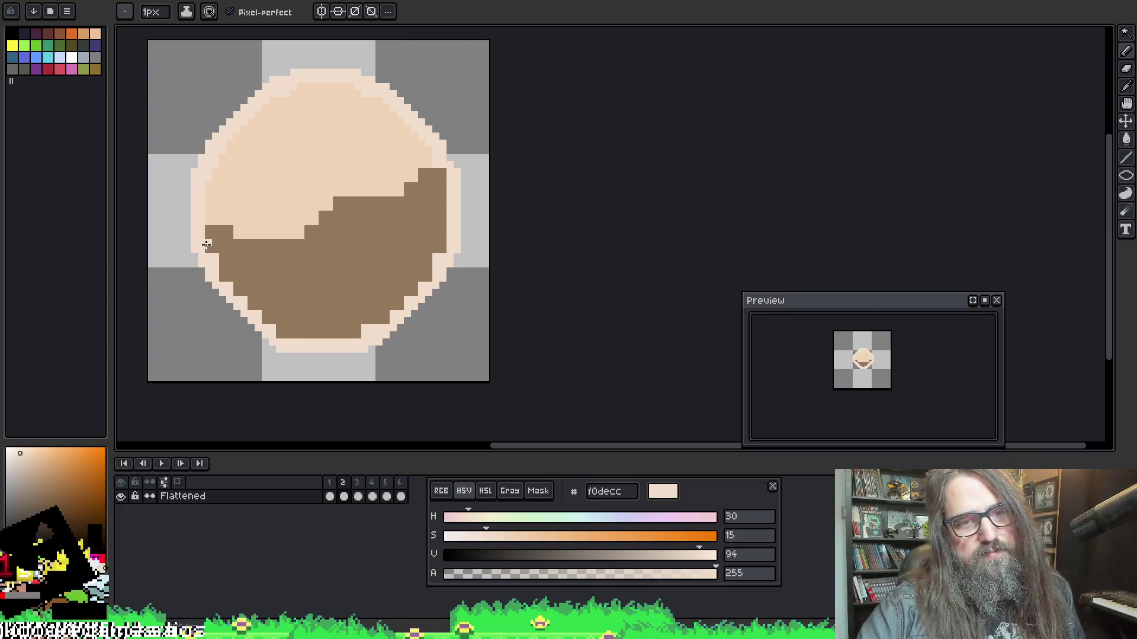
pyautogui.moveTo(248, 308)
pyautogui.mouseDown()
pyautogui.moveTo(302, 332)
pyautogui.moveTo(400, 304)
pyautogui.moveTo(438, 248)
pyautogui.mouseUp()
pyautogui.hotkey('ctrl', 'z')
pyautogui.moveTo(338, 335); pyautogui.dragTo(407, 298)
pyautogui.hotkey('ctrl', 'z')
pyautogui.hotkey('ctrl', 'z')
pyautogui.hotkey('ctrl', 'z')
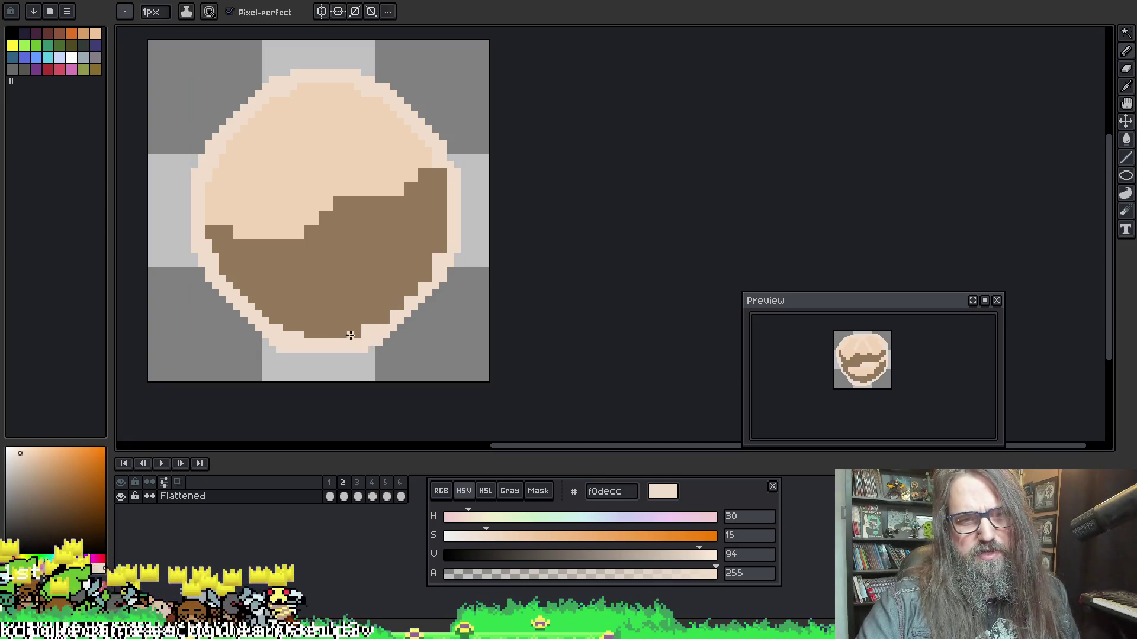
pyautogui.moveTo(343, 334)
pyautogui.mouseDown()
pyautogui.moveTo(401, 309)
pyautogui.moveTo(428, 278)
pyautogui.mouseUp()
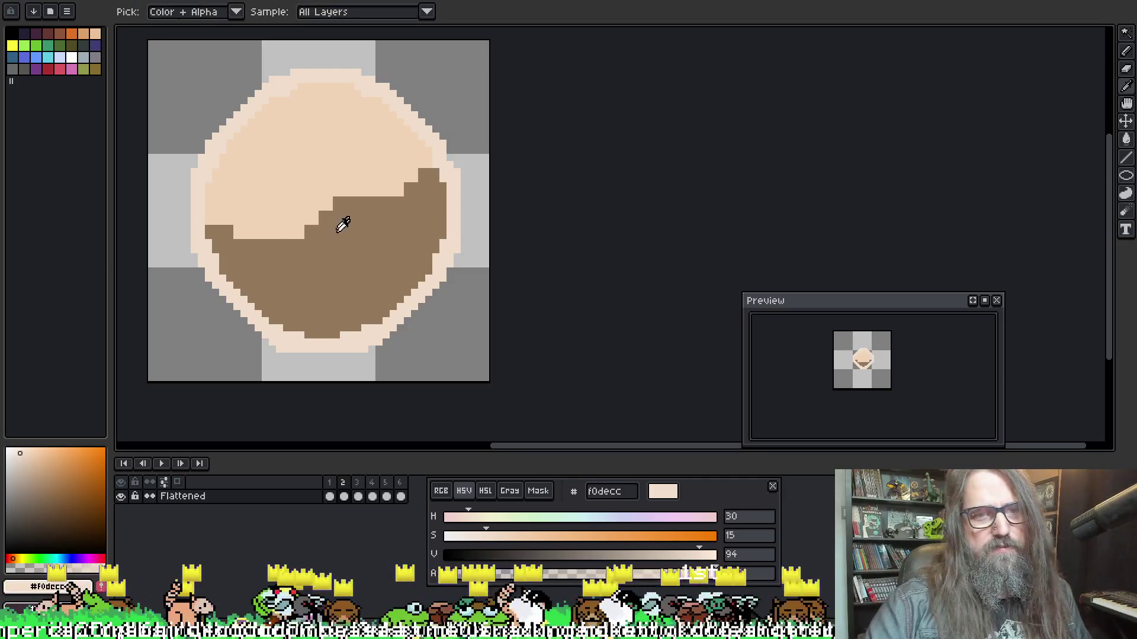
# Raise the brown shading boundary toward the puff's centre with a wavier edge
pyautogui.keyDown('alt'); pyautogui.click(340, 221); pyautogui.keyUp('alt')
pyautogui.moveTo(208, 222)
pyautogui.mouseDown()
pyautogui.moveTo(294, 234)
pyautogui.moveTo(332, 199)
pyautogui.moveTo(366, 194)
pyautogui.mouseUp()
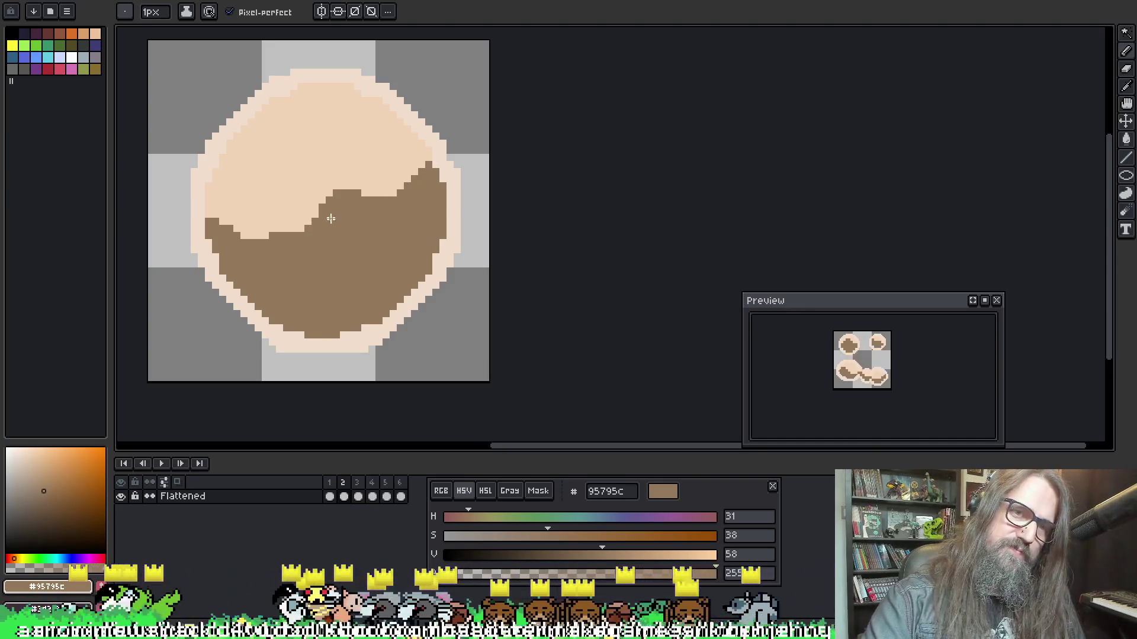
pyautogui.click(326, 211)
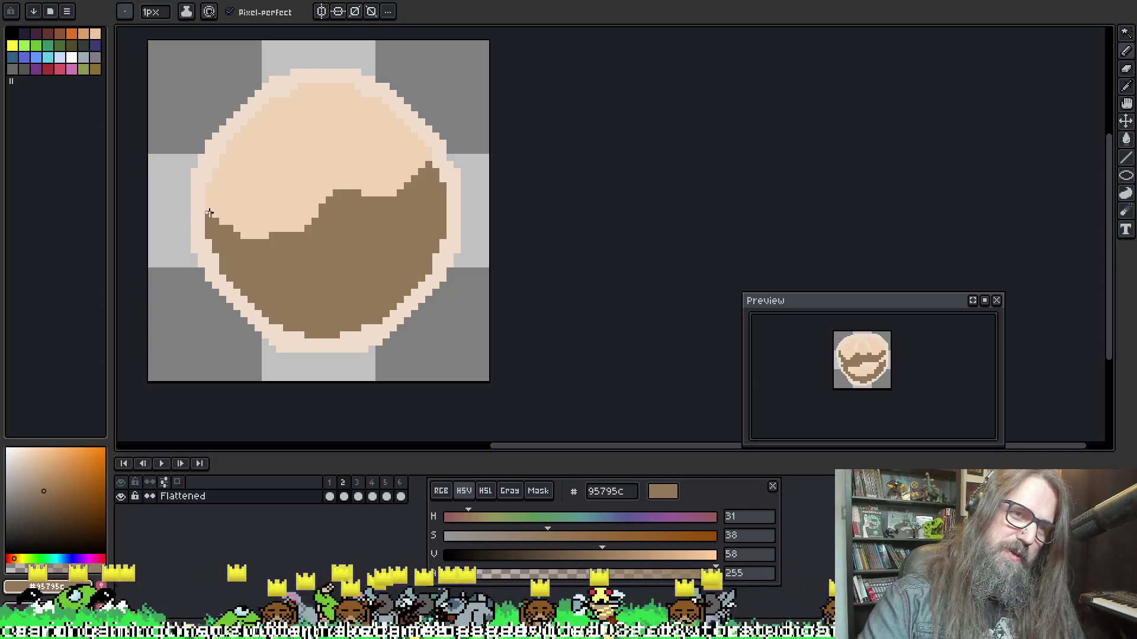
pyautogui.moveTo(209, 213)
pyautogui.mouseDown()
pyautogui.moveTo(237, 228)
pyautogui.moveTo(227, 223)
pyautogui.mouseUp()
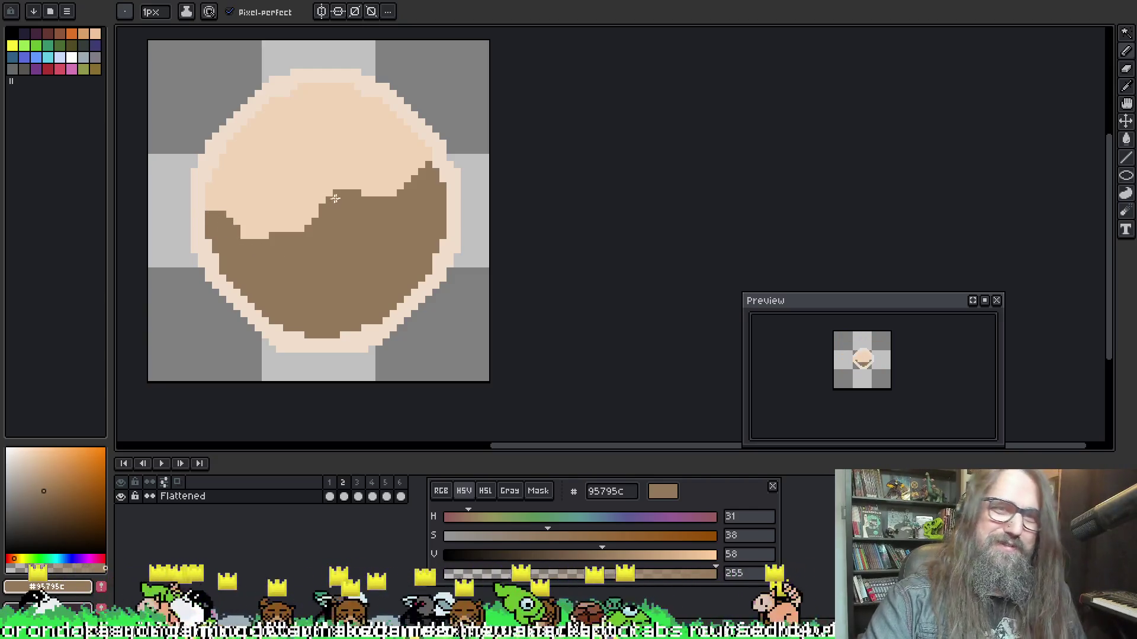
# Touch up pixels along the left shading boundary, then pick the cream colour
pyautogui.press('b')
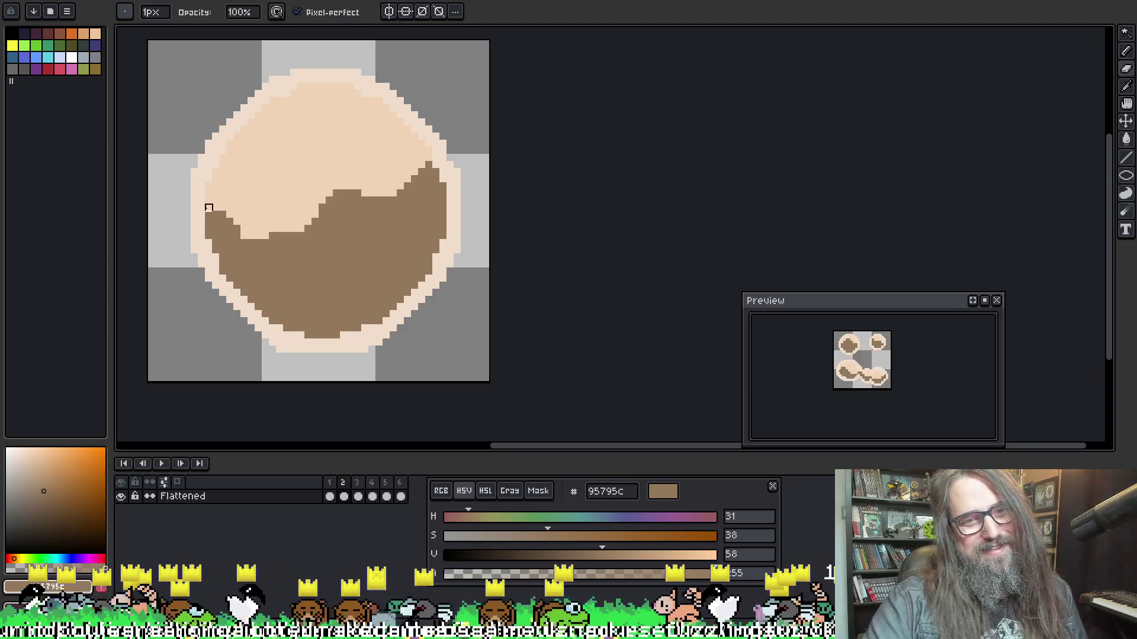
pyautogui.keyDown('alt'); pyautogui.click(219, 195); pyautogui.keyUp('alt')
pyautogui.click(208, 213)
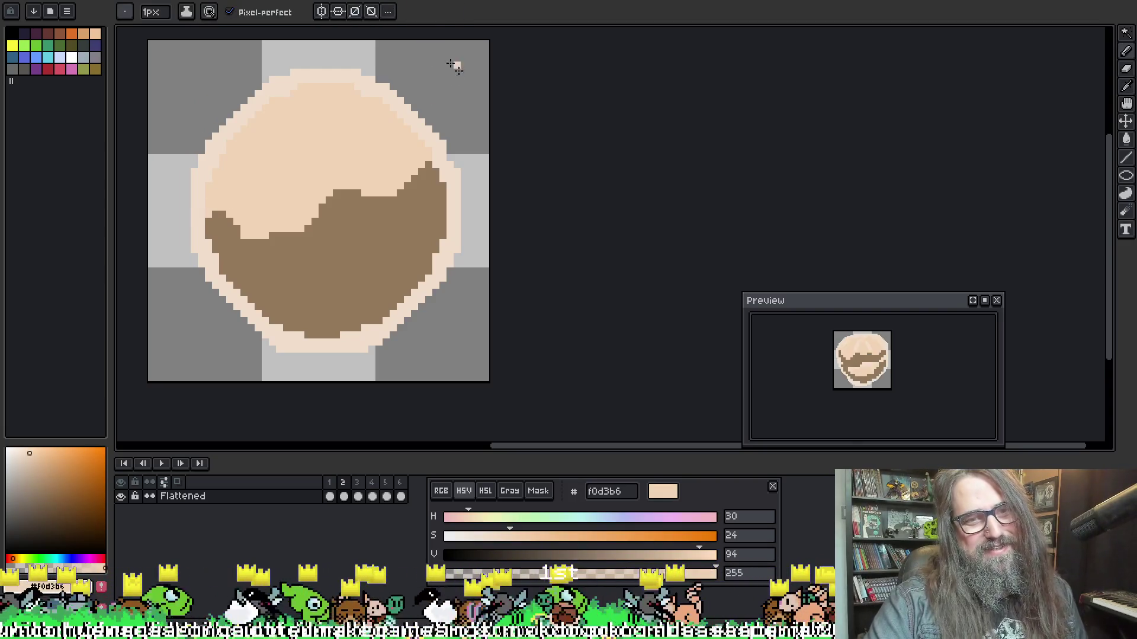
pyautogui.keyDown('alt'); pyautogui.click(299, 254); pyautogui.keyUp('alt')
pyautogui.keyDown('alt'); pyautogui.click(260, 220); pyautogui.keyUp('alt')
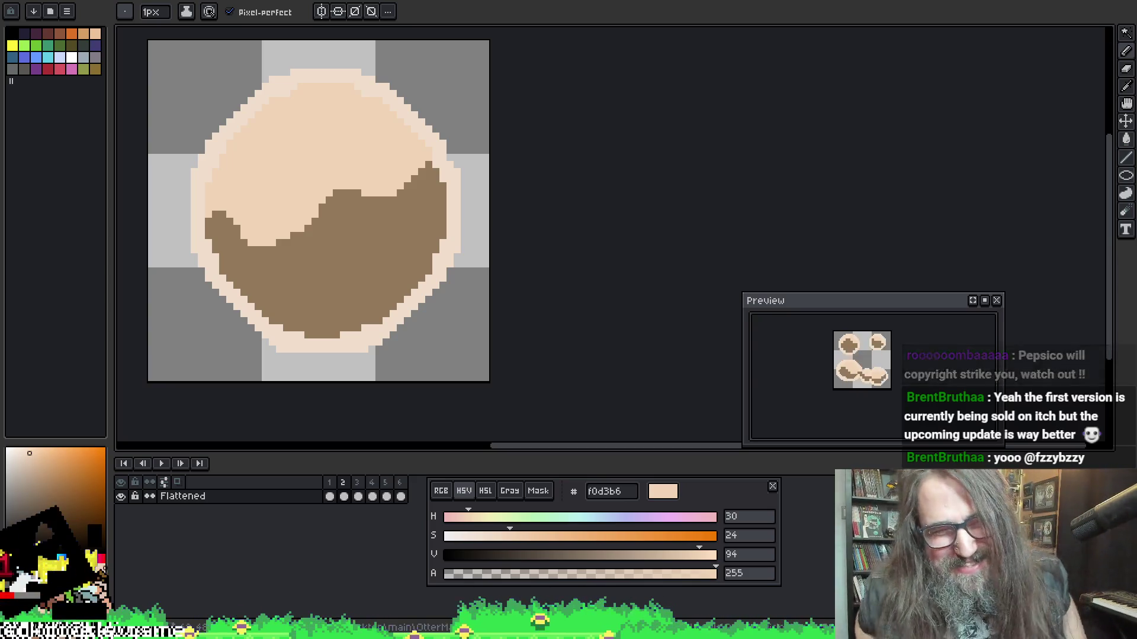
# On frame 3, raise the brown band's top edge and shade the cloud's left edge brown, then switch to Discord
pyautogui.press('Right')
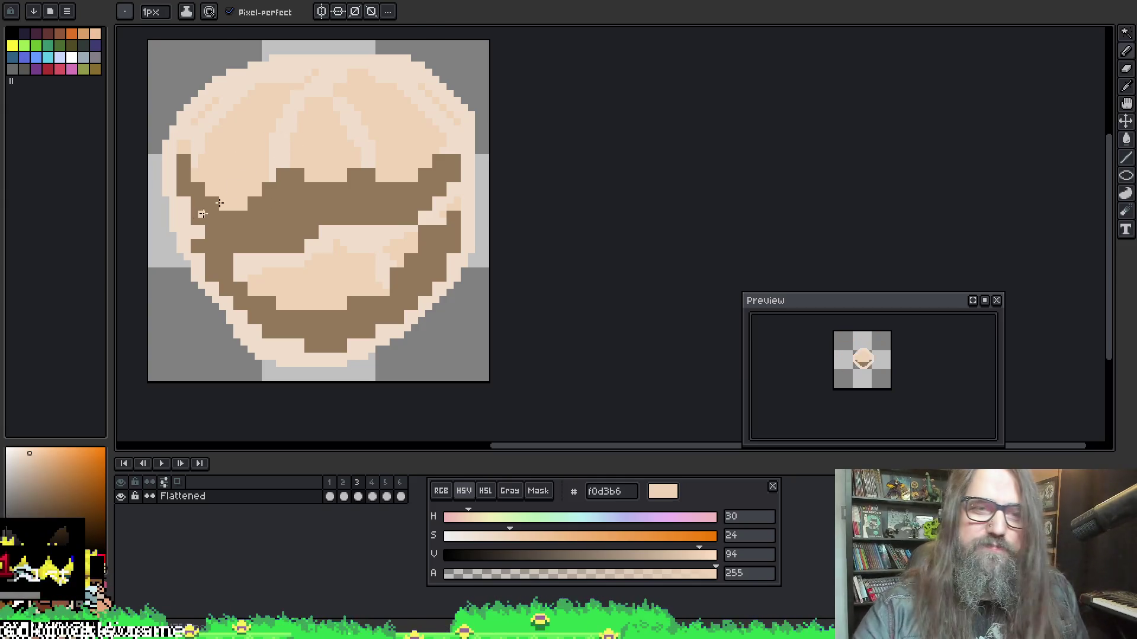
pyautogui.keyDown('alt'); pyautogui.click(228, 198); pyautogui.keyUp('alt')
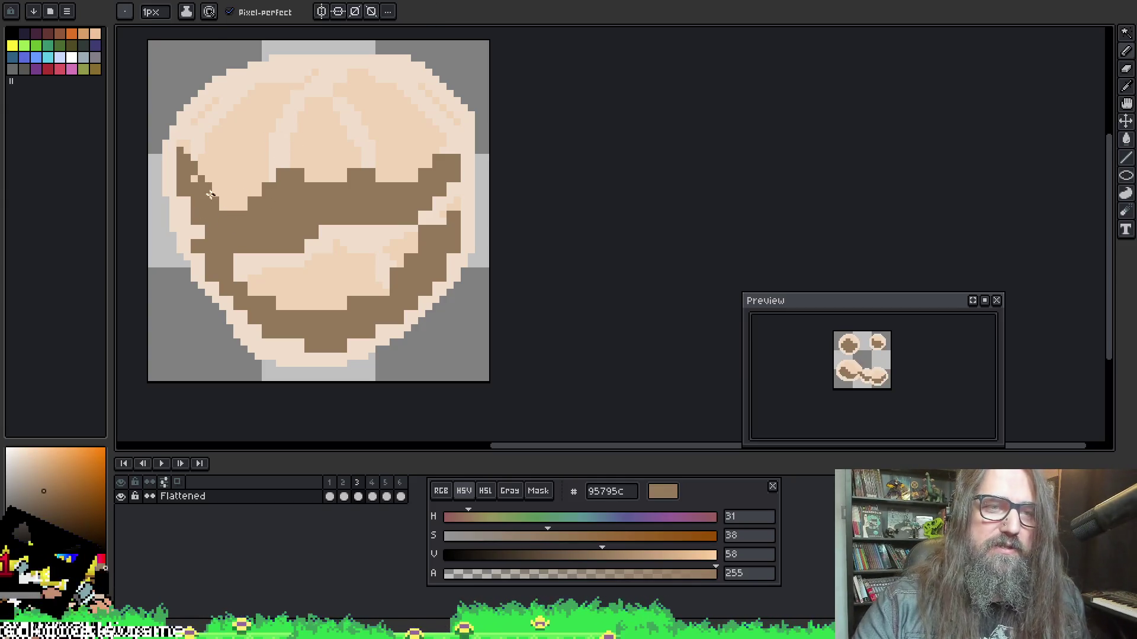
pyautogui.moveTo(184, 143); pyautogui.dragTo(209, 203)
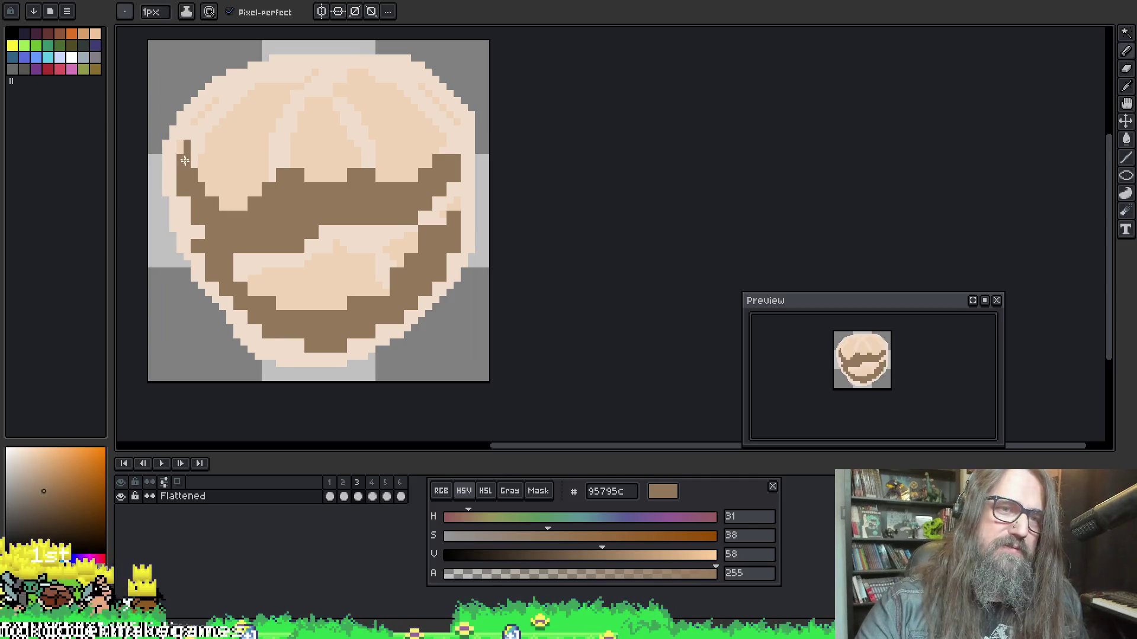
pyautogui.click(180, 145)
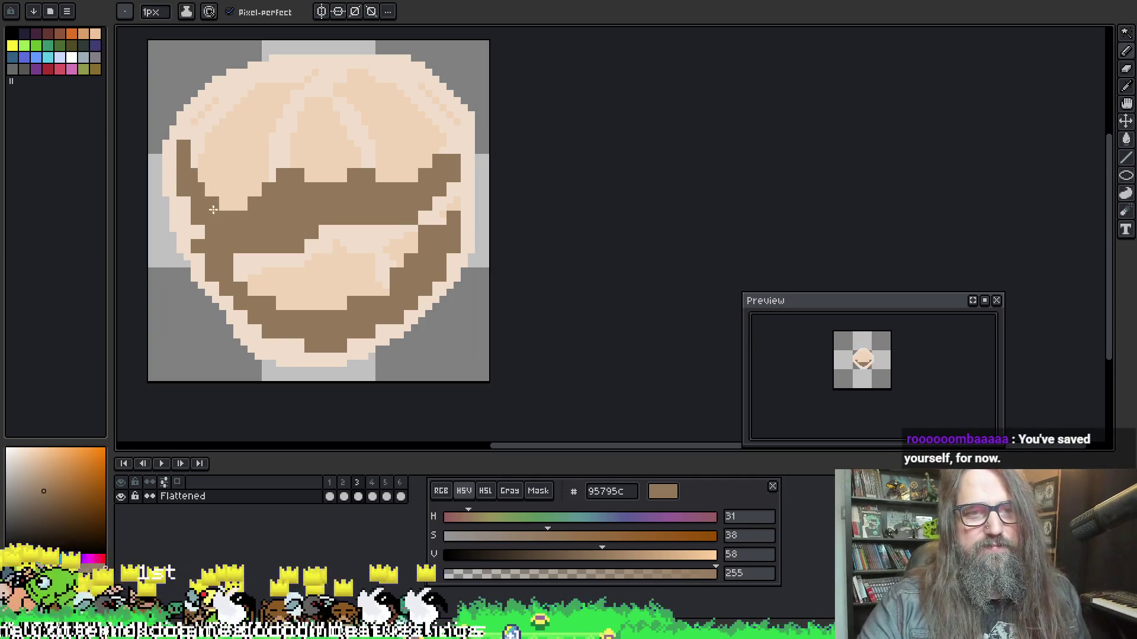
pyautogui.moveTo(201, 188)
pyautogui.mouseDown()
pyautogui.moveTo(241, 207)
pyautogui.moveTo(285, 165)
pyautogui.moveTo(326, 179)
pyautogui.moveTo(368, 168)
pyautogui.mouseUp()
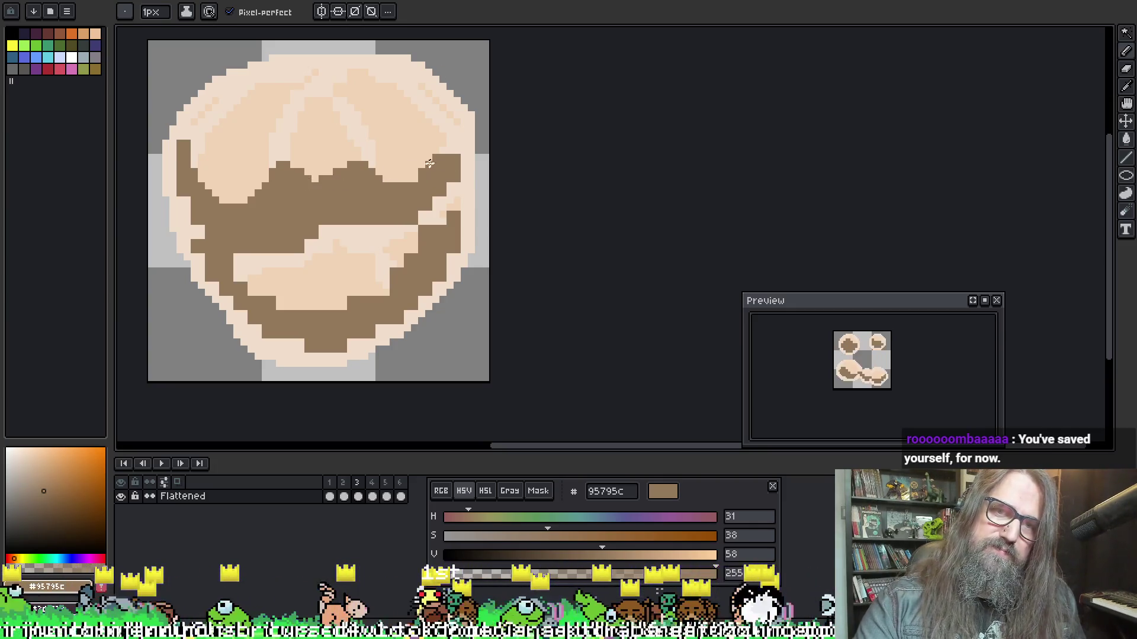
pyautogui.moveTo(436, 155)
pyautogui.mouseDown()
pyautogui.moveTo(409, 199)
pyautogui.moveTo(445, 155)
pyautogui.moveTo(452, 172)
pyautogui.mouseUp()
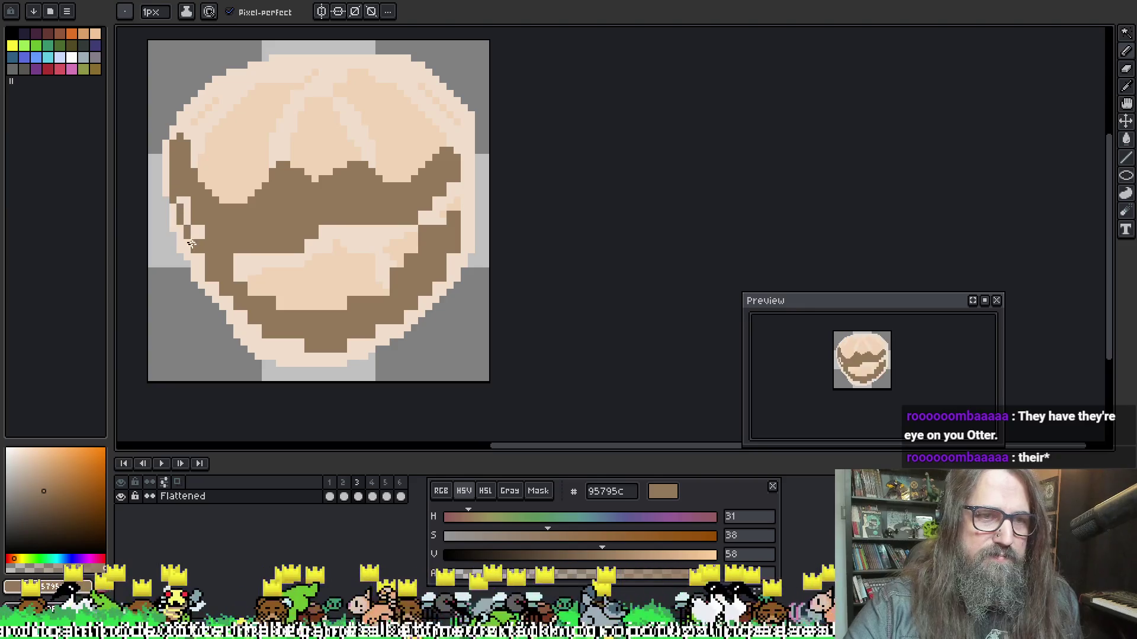
pyautogui.moveTo(173, 148); pyautogui.dragTo(176, 193)
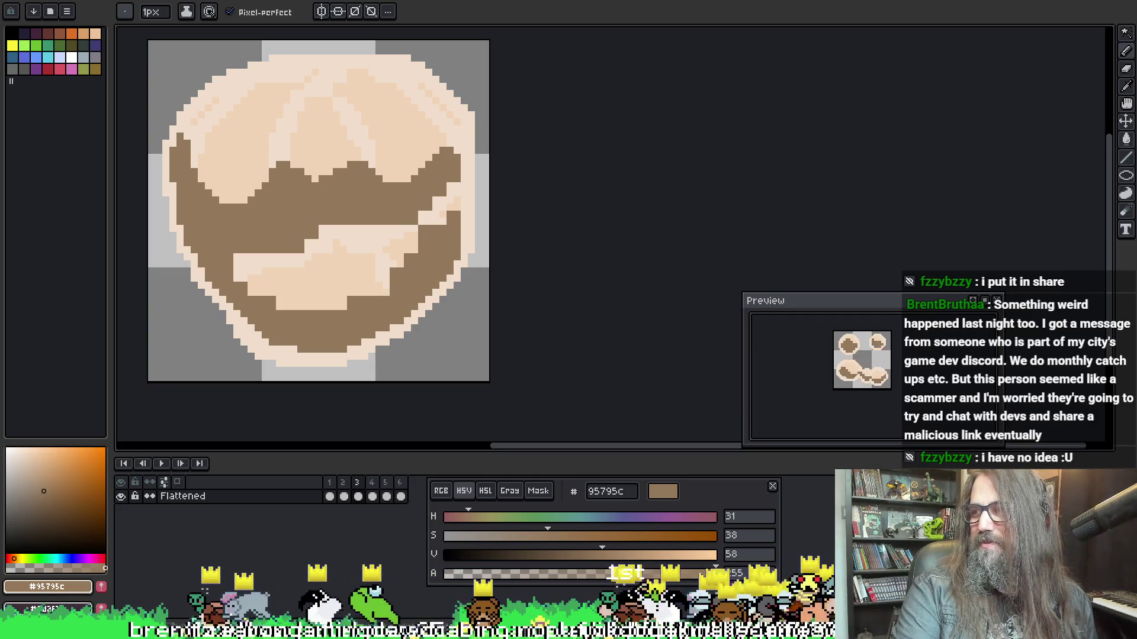
pyautogui.hotkey('alt', 'Tab')
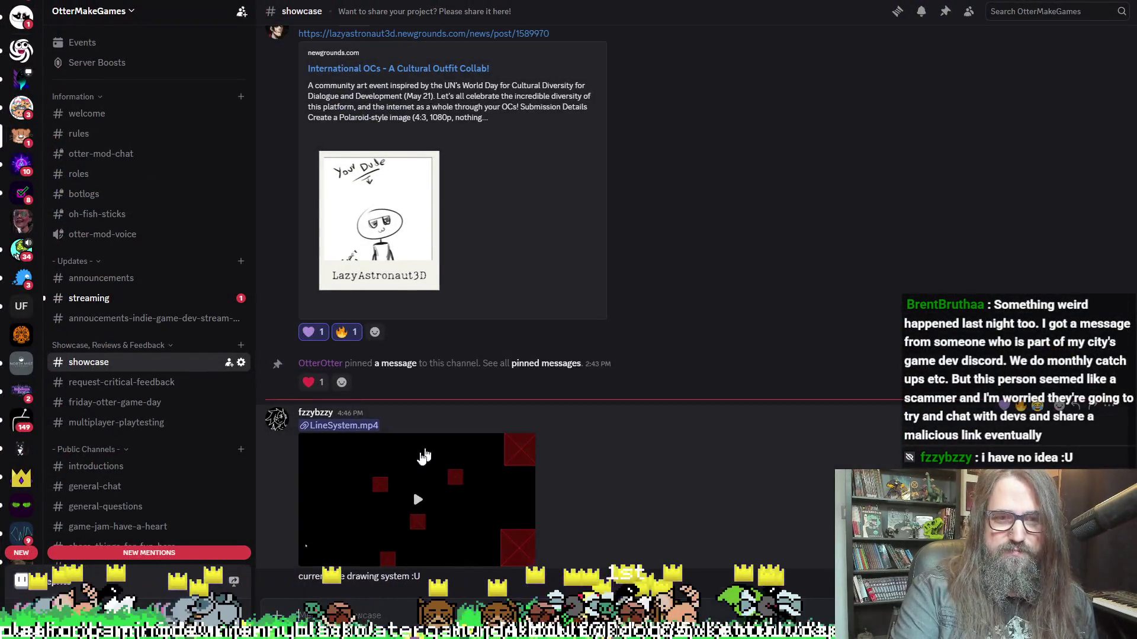
# Play the LineSystem.mp4 video full screen, then pause it and exit full screen
pyautogui.click(426, 454)
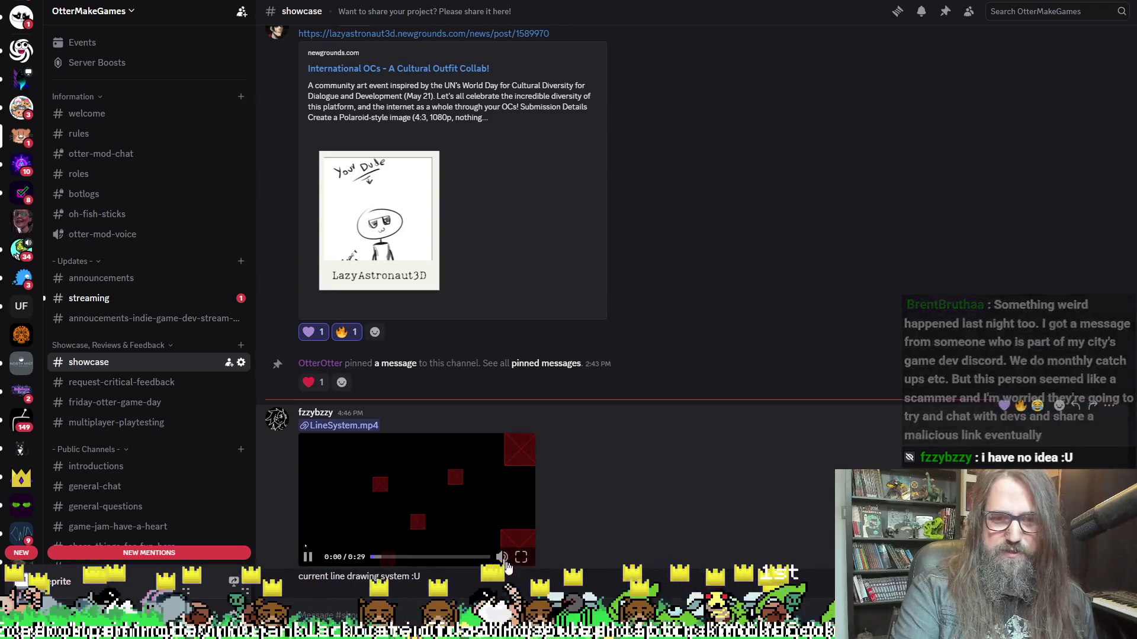
pyautogui.click(521, 558)
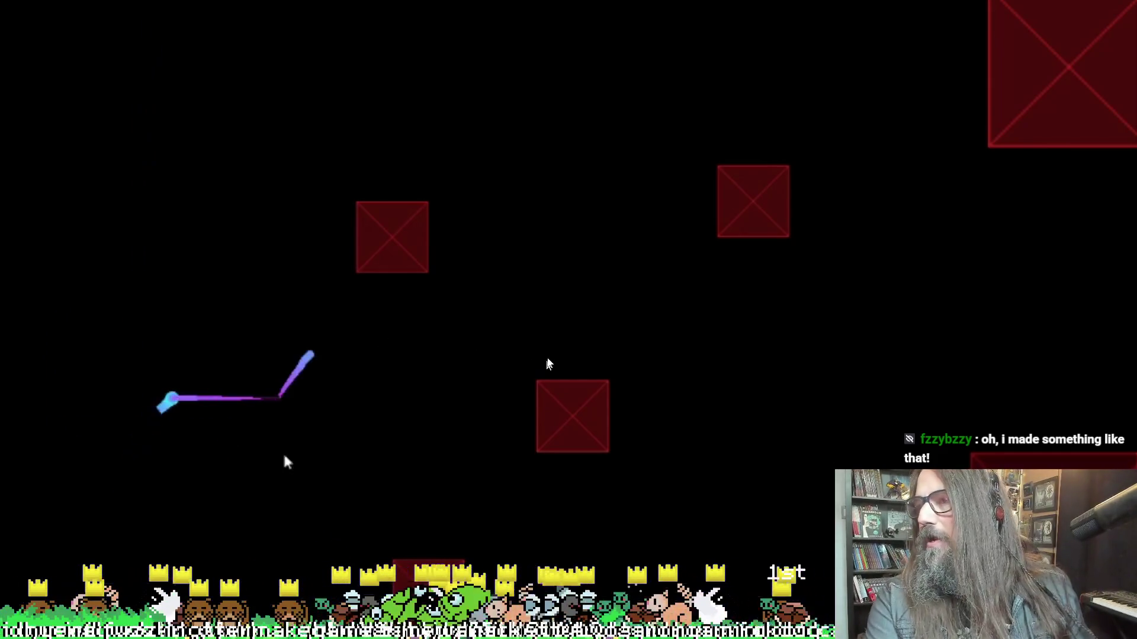
pyautogui.press('Escape')
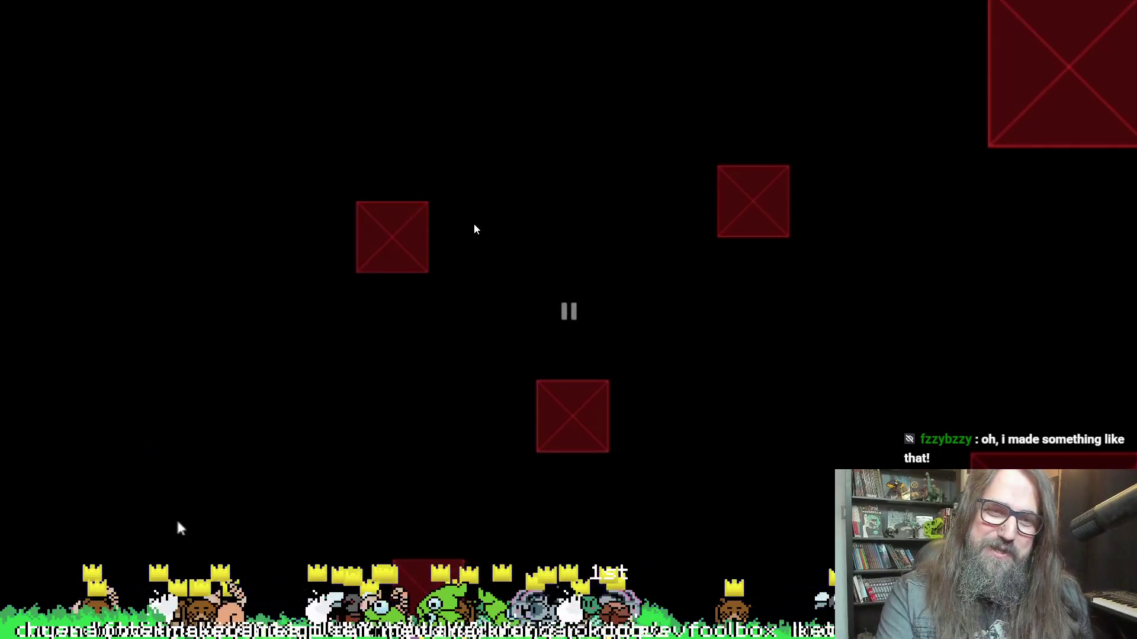
pyautogui.press('Escape')
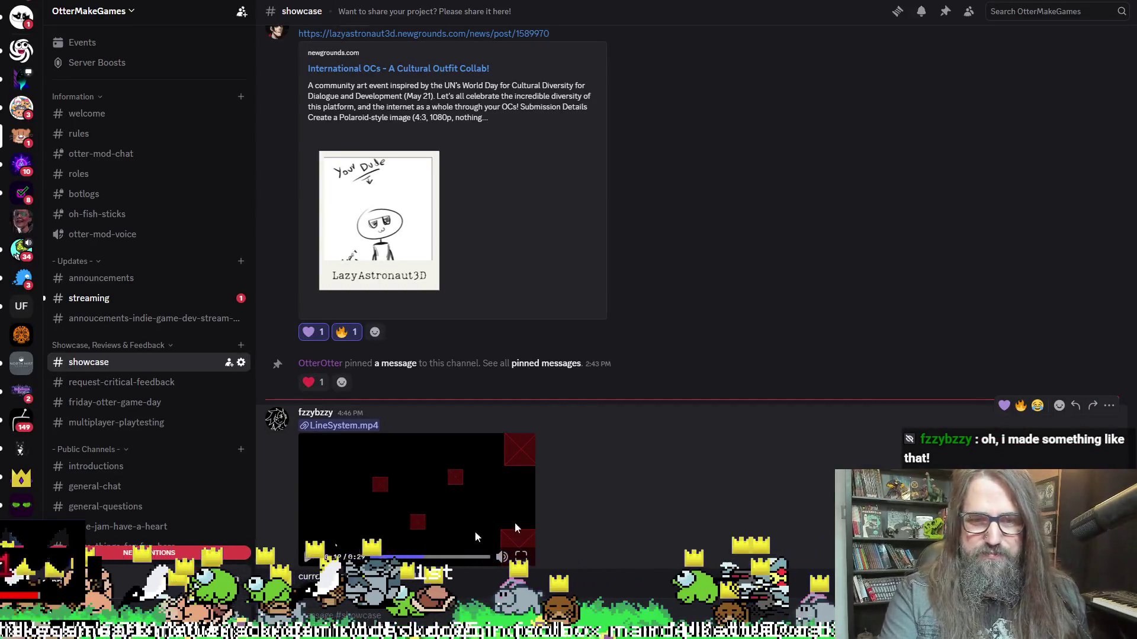
# React to the video post with a heart and a fire, then return to Aseprite
pyautogui.click(1004, 405)
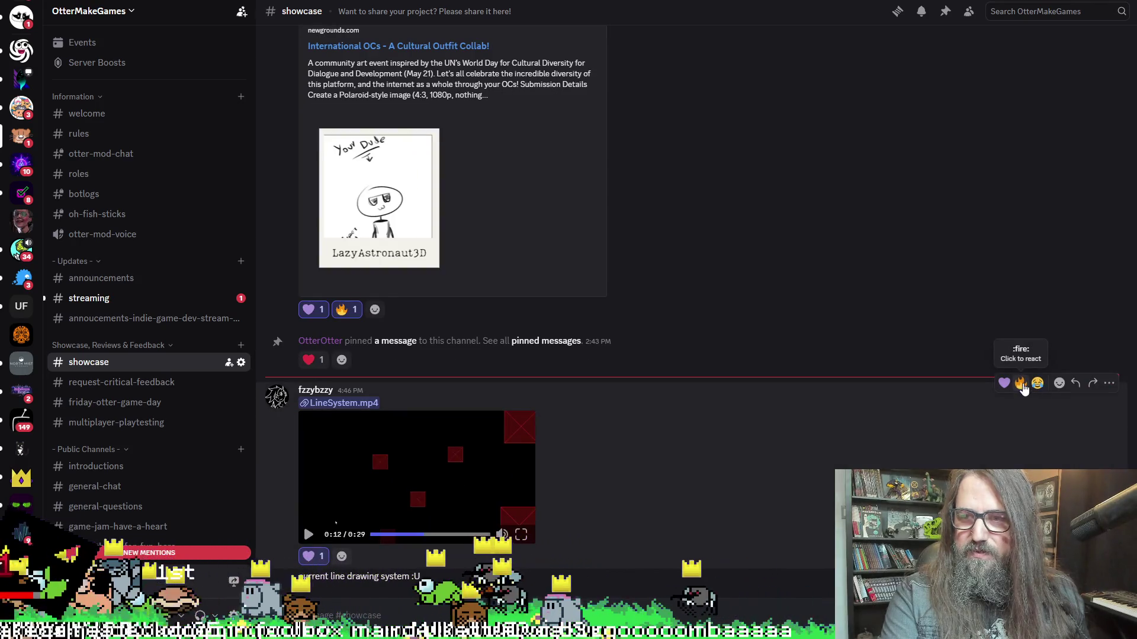
pyautogui.click(1022, 385)
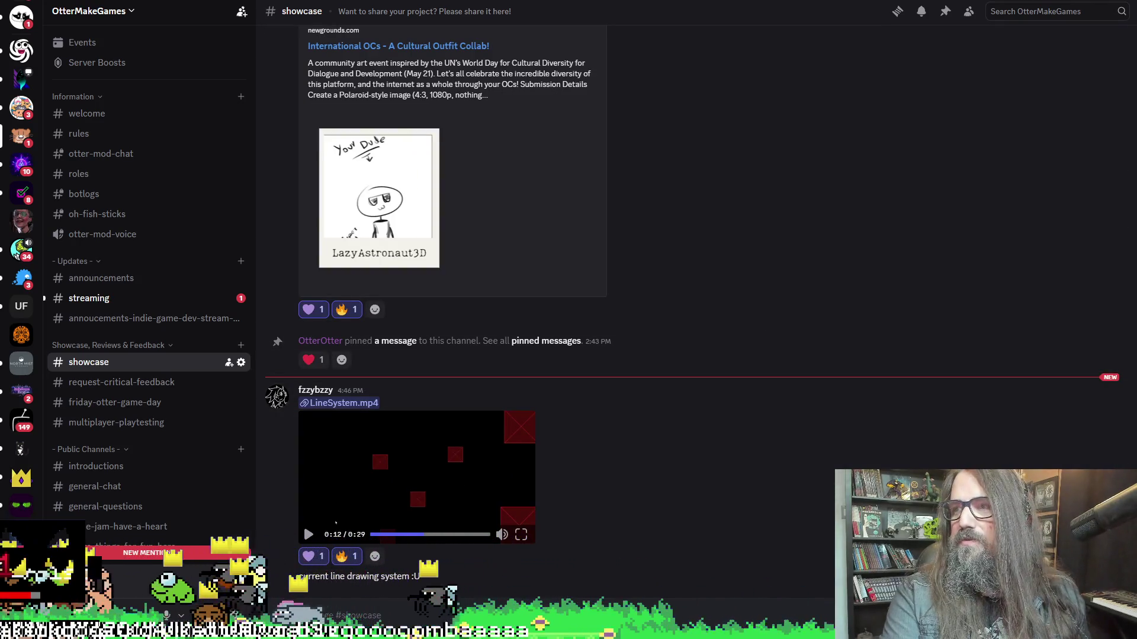
pyautogui.hotkey('alt', 'Tab')
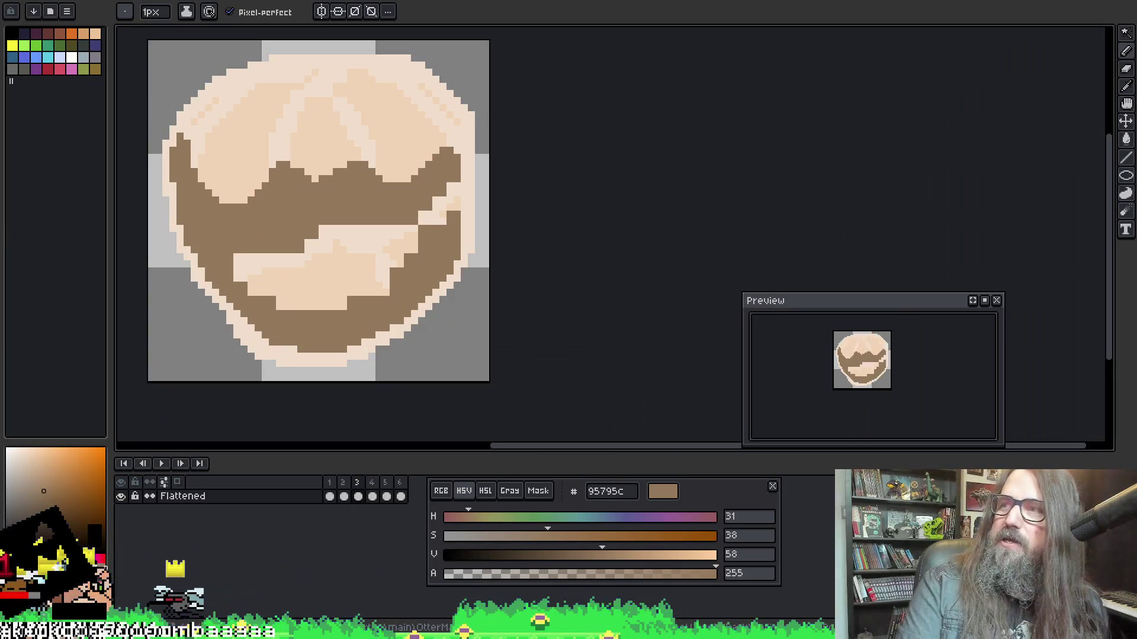
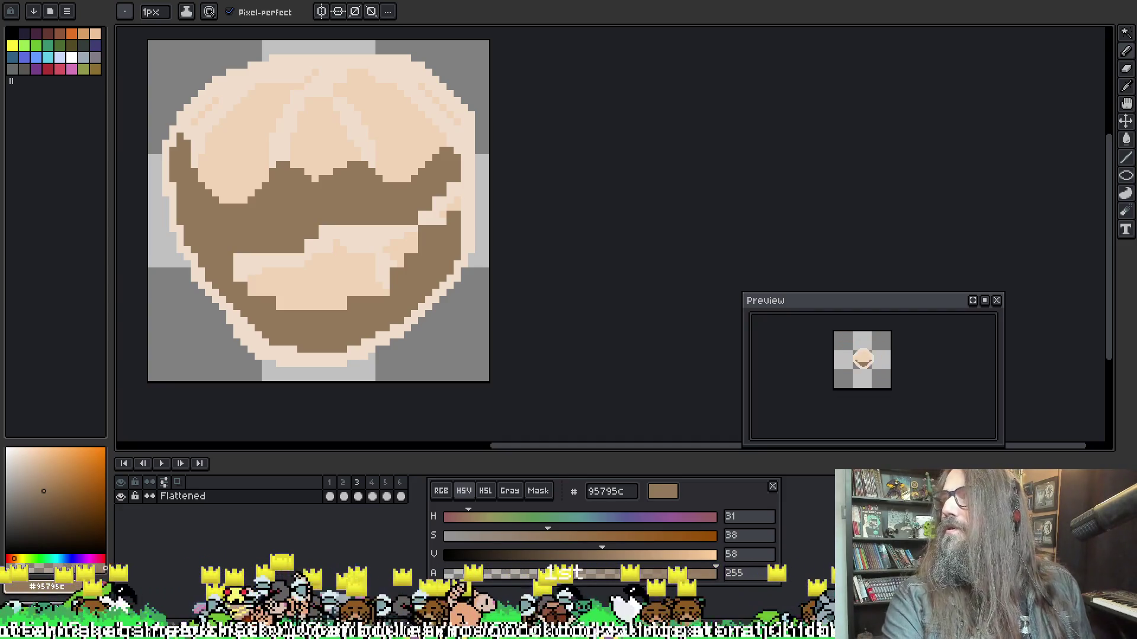
# Browse the WiKirby Rainbow Line and Kirby and the Rainbow Curse articles for reference
pyautogui.hotkey('alt', 'Tab')
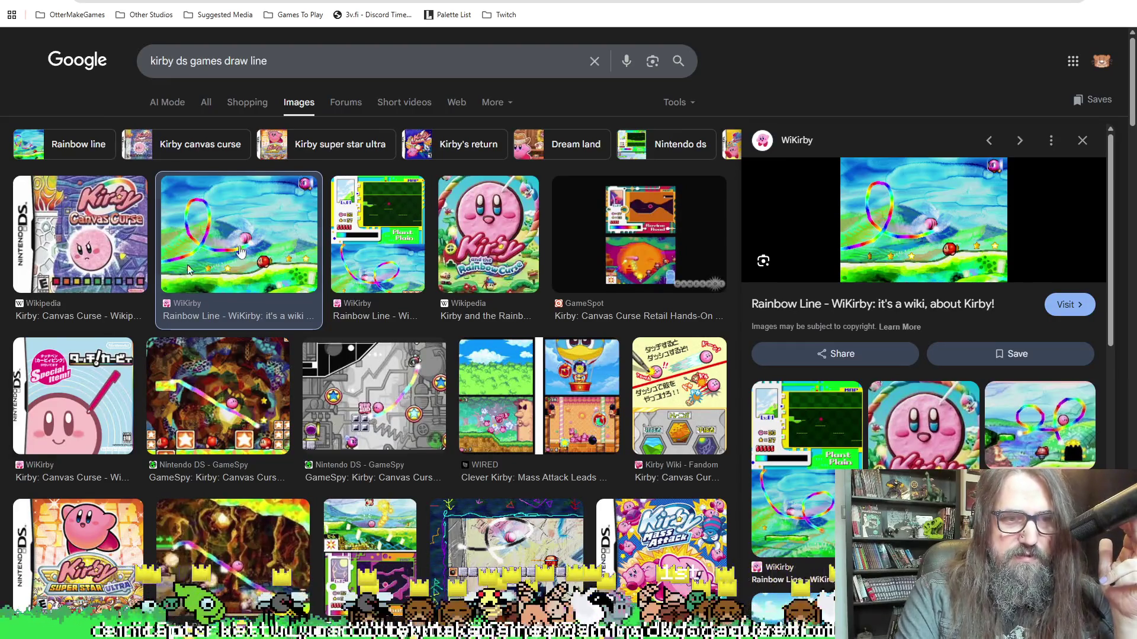
pyautogui.click(896, 233)
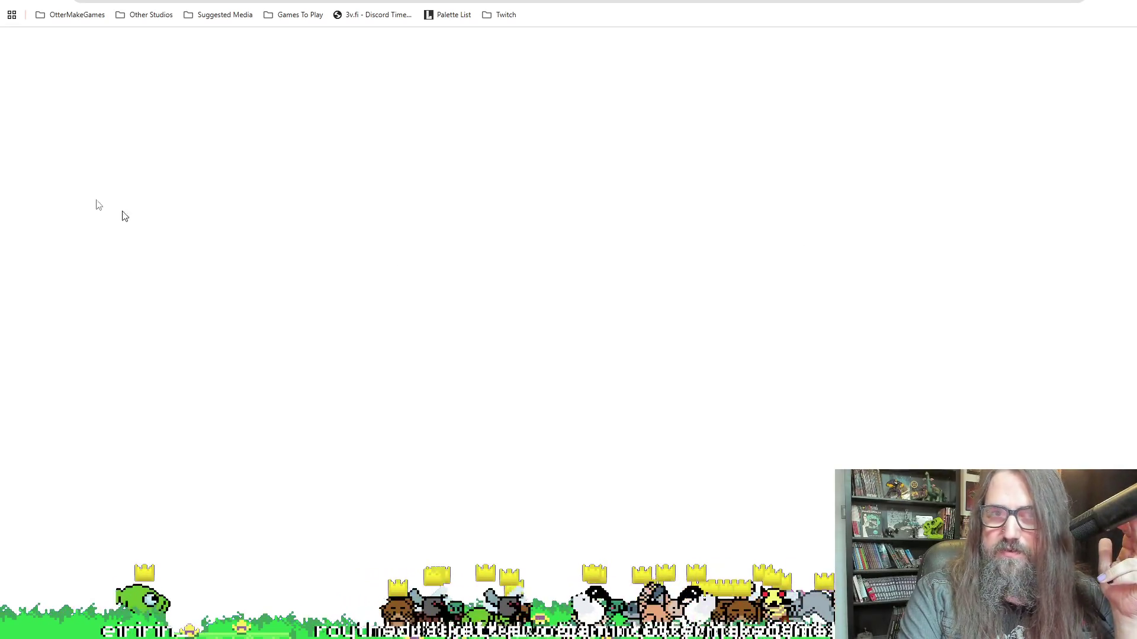
pyautogui.hotkey('ctrl', 'w')
pyautogui.hotkey('ctrl', 'Tab')
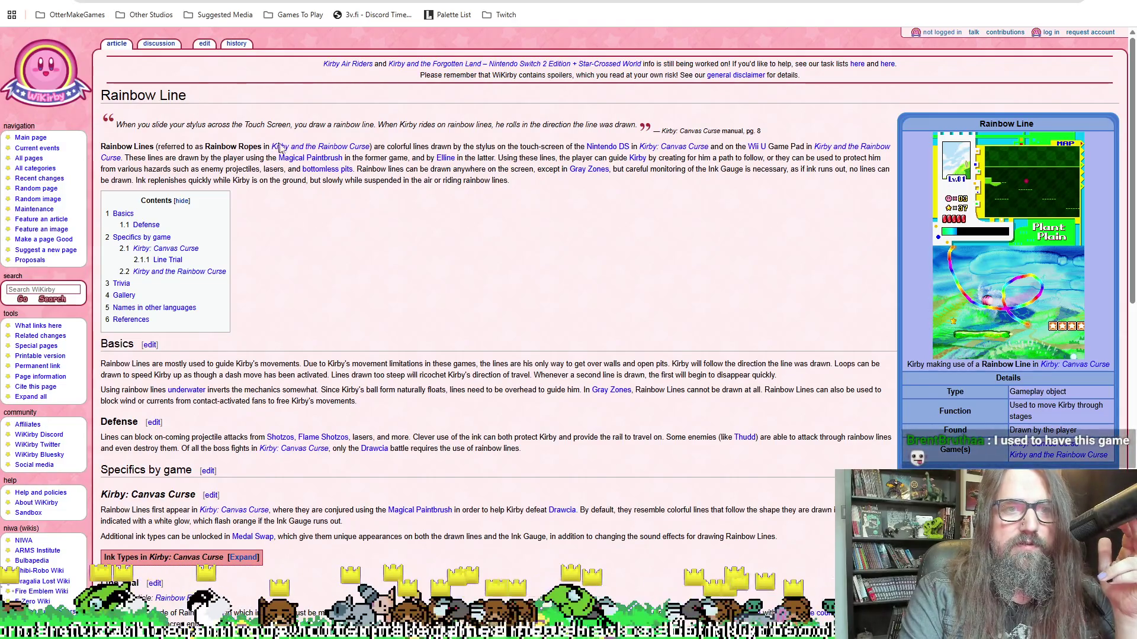
pyautogui.click(320, 147)
pyautogui.scroll(-6, 513, 329)
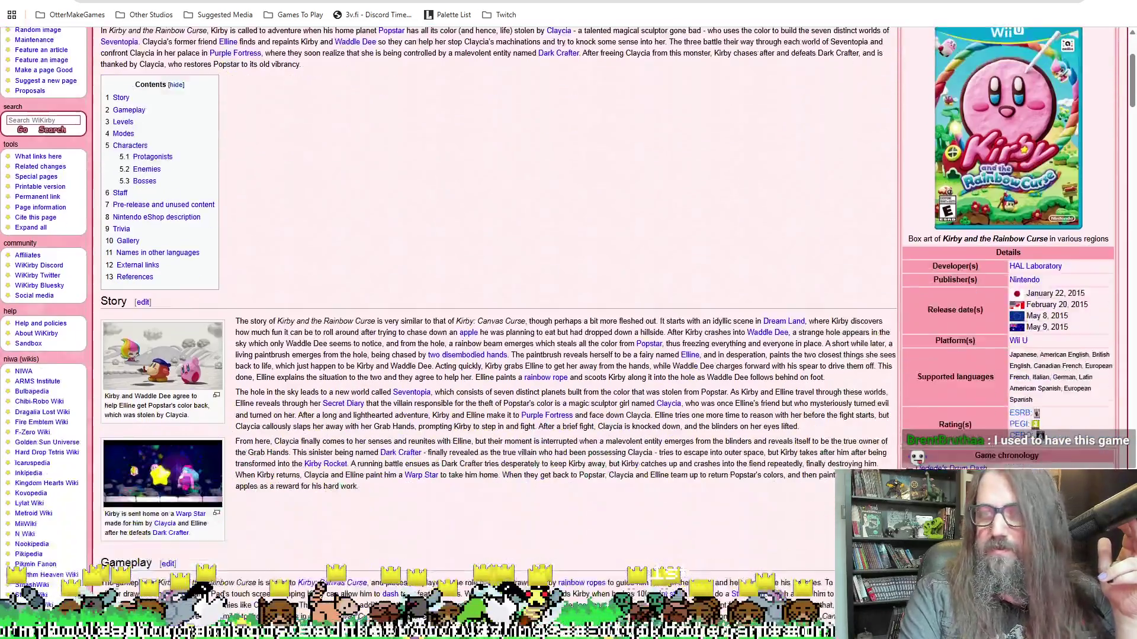
pyautogui.scroll(-3, 719, 337)
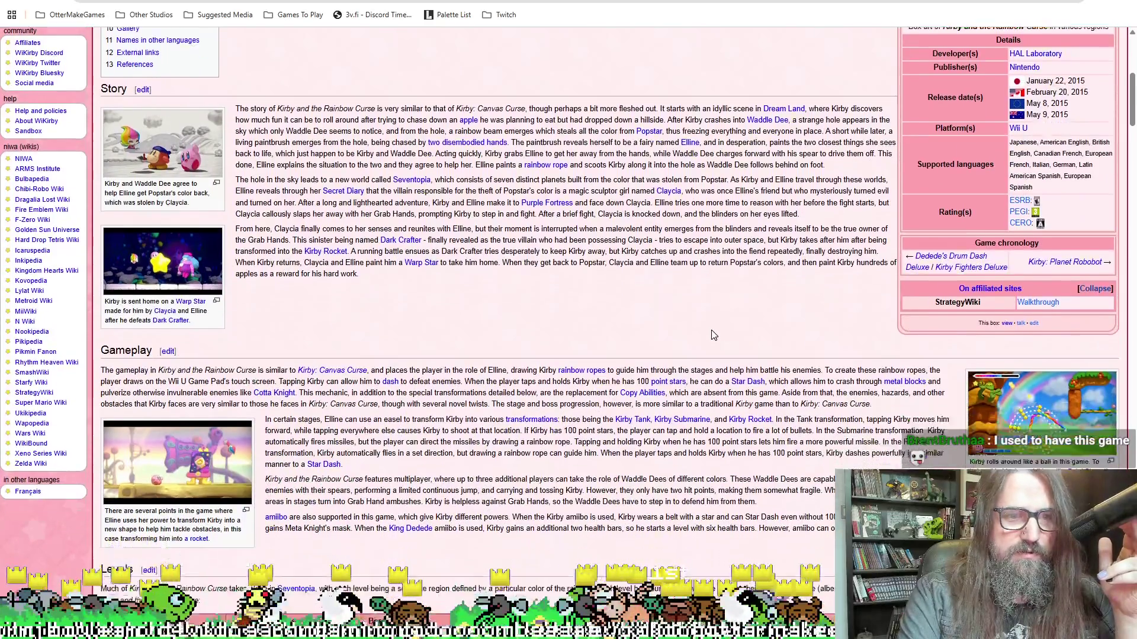
pyautogui.scroll(-3, 416, 272)
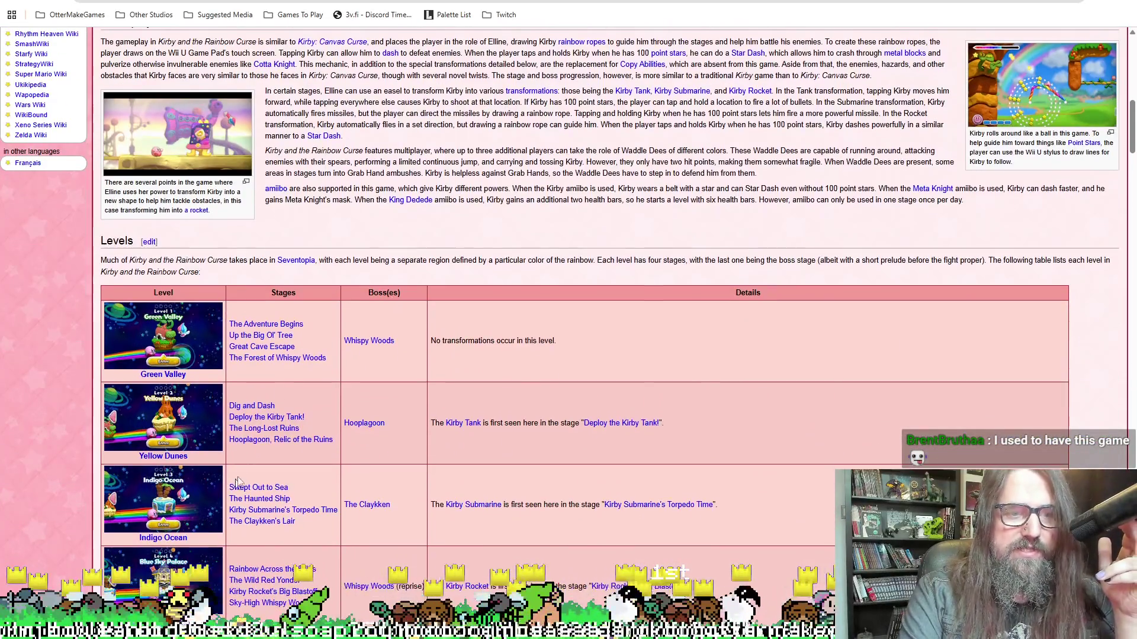
pyautogui.scroll(12, 416, 271)
pyautogui.hotkey('alt', 'Left')
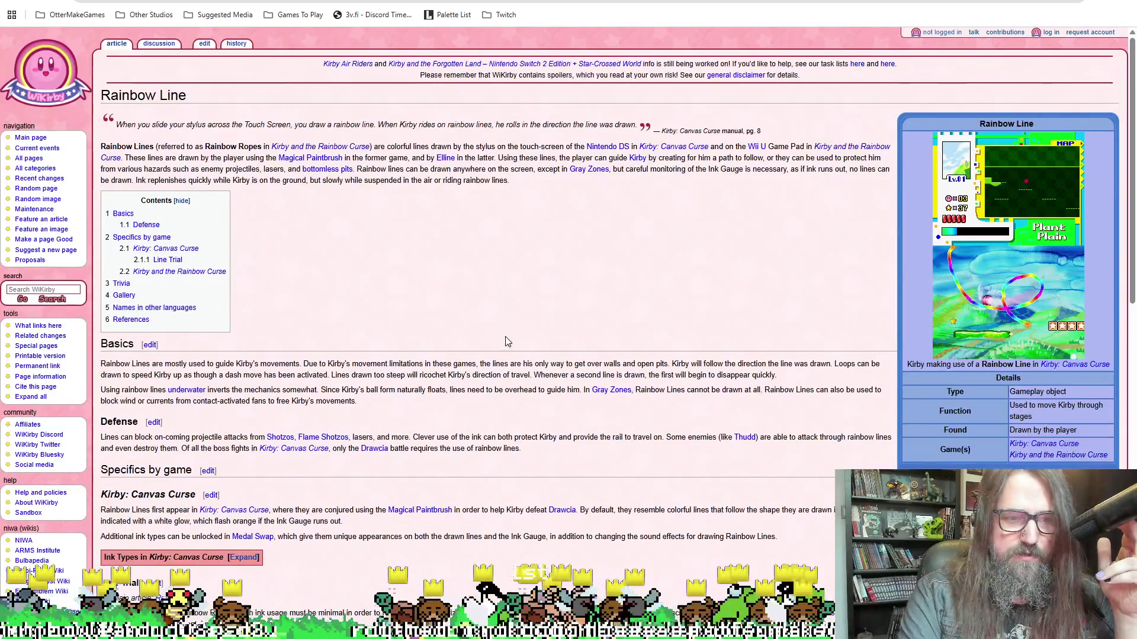
pyautogui.scroll(-7, 506, 340)
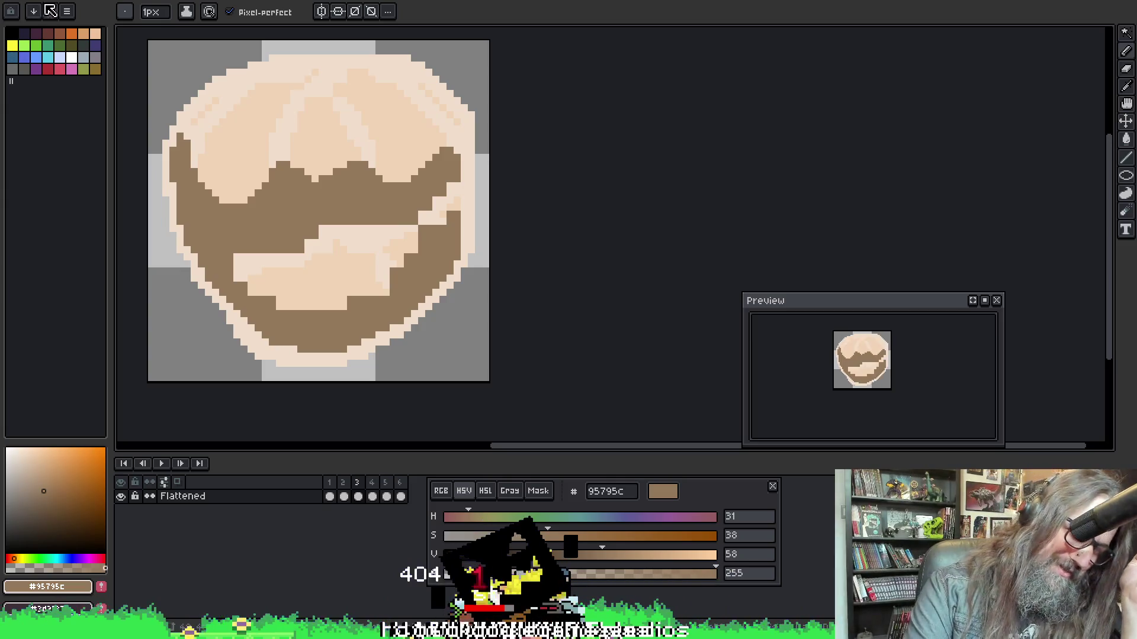
# Sample the light cream outline colour #f0decc from the cloud and nudge the canvas view
pyautogui.keyDown('alt'); pyautogui.click(188, 262); pyautogui.keyUp('alt')
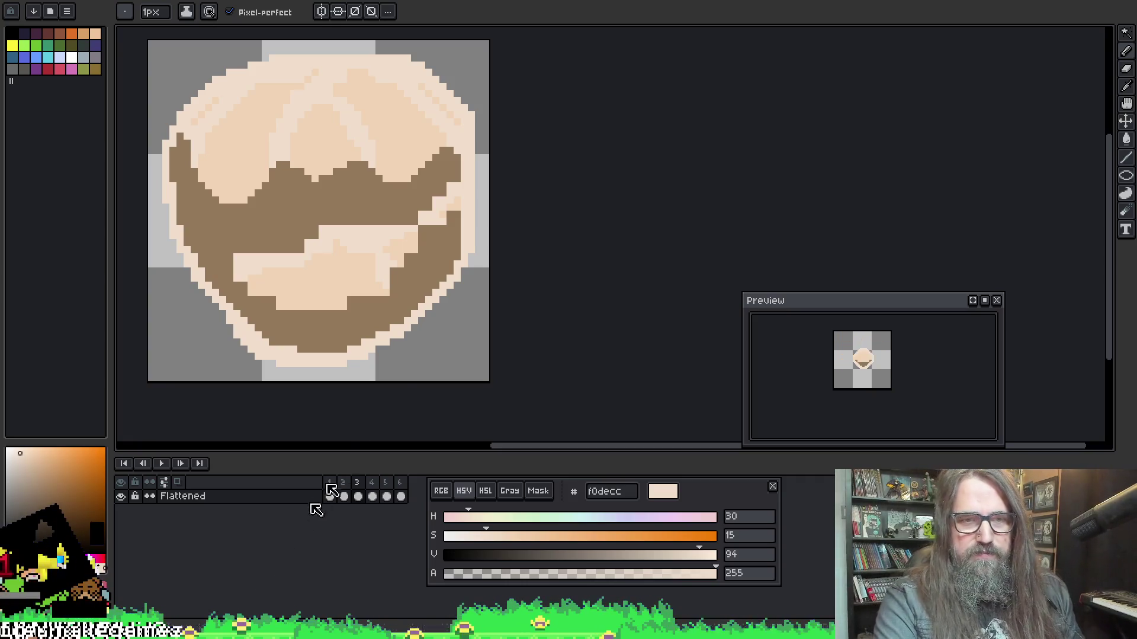
pyautogui.moveTo(617, 219); pyautogui.dragTo(620, 221)
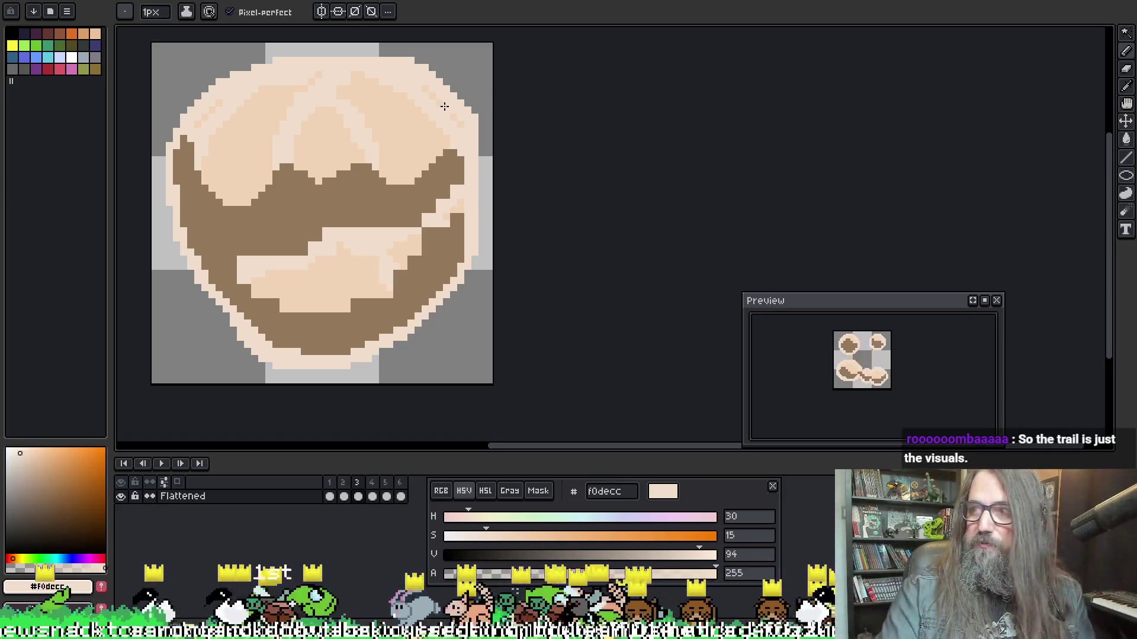
pyautogui.middleClick(445, 106)
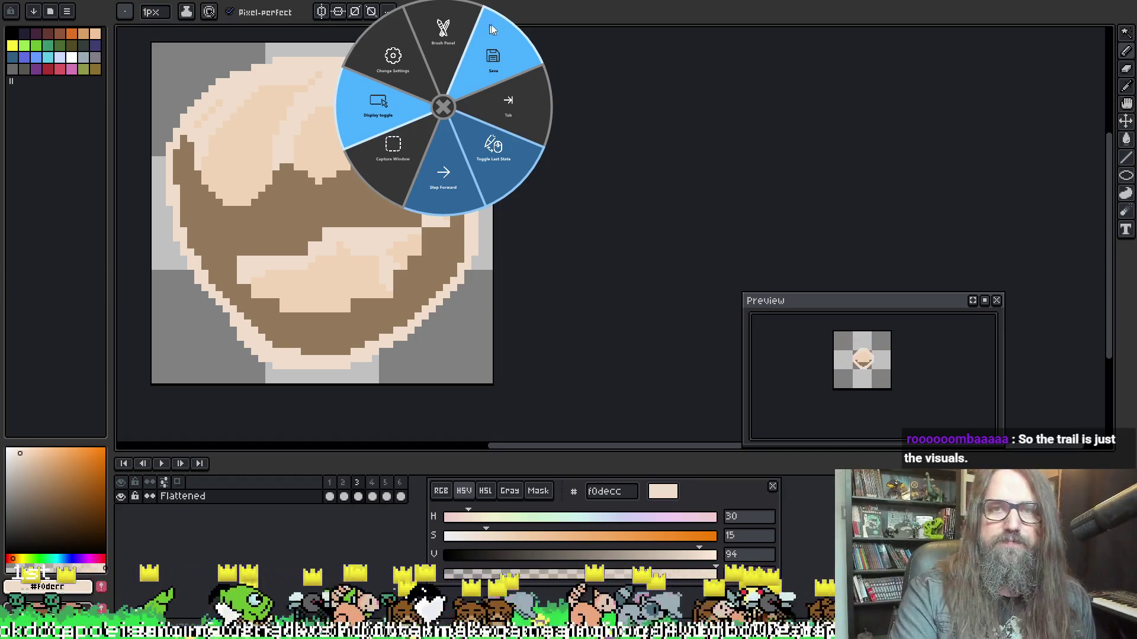
# Dismiss the pen shortcuts and advance to frame 4 of the cloud animation
pyautogui.click(669, 284)
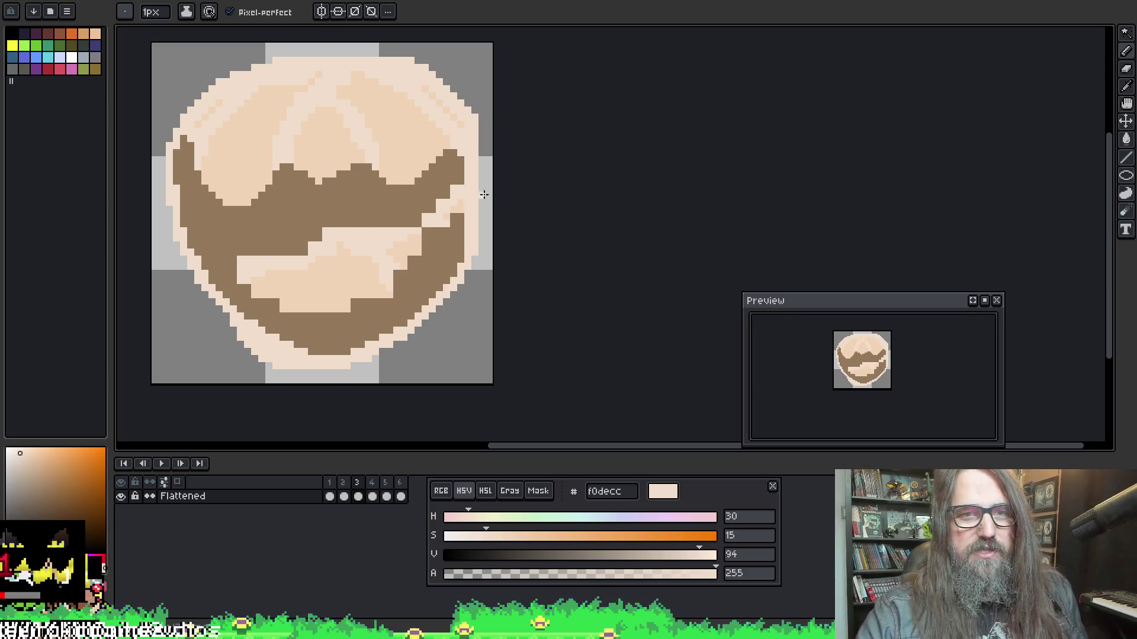
pyautogui.press('Right')
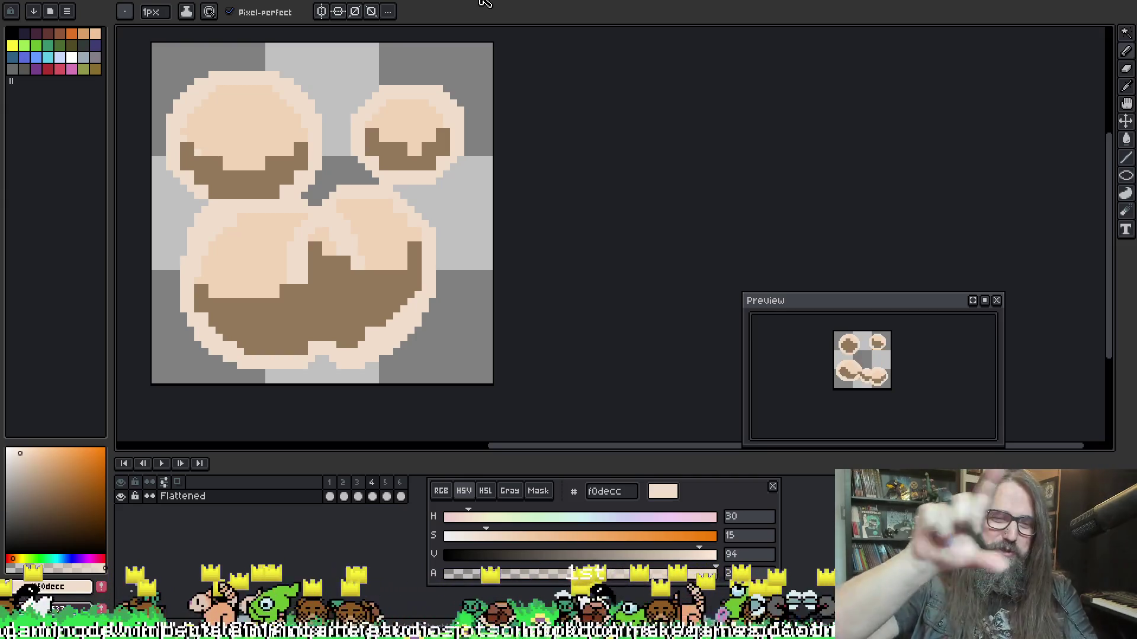
# Draw a #f0decc stroke along frame 4's top-left puff lower edge, then play the animation
pyautogui.scroll(-5, 398, 399)
pyautogui.scroll(-1, 521, 254)
pyautogui.scroll(6, 486, 178)
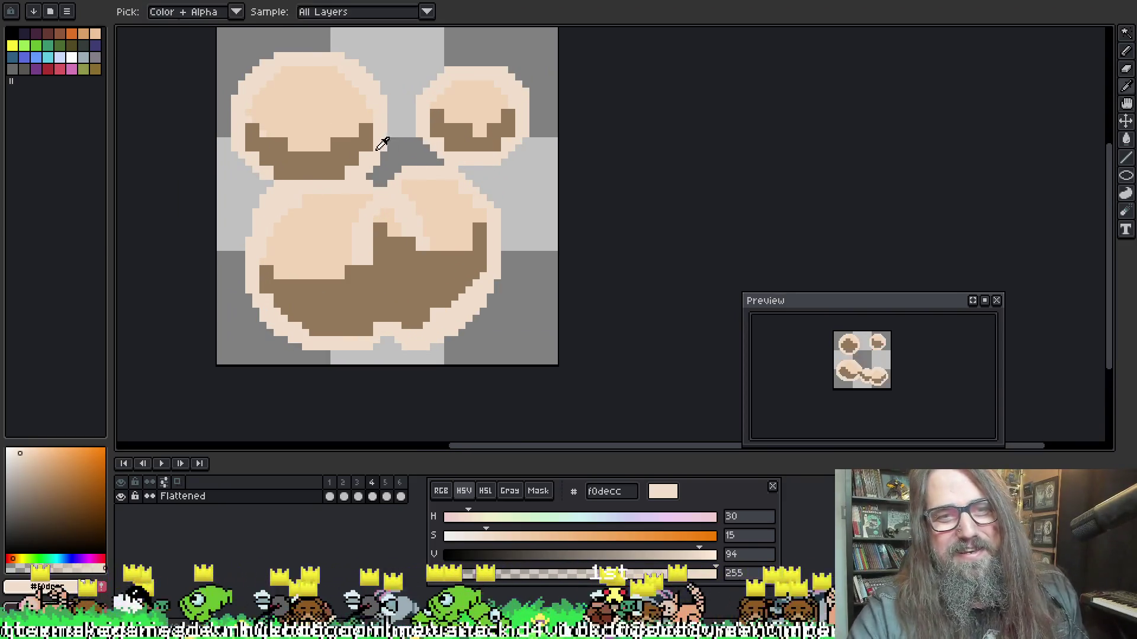
pyautogui.press('ctrl')
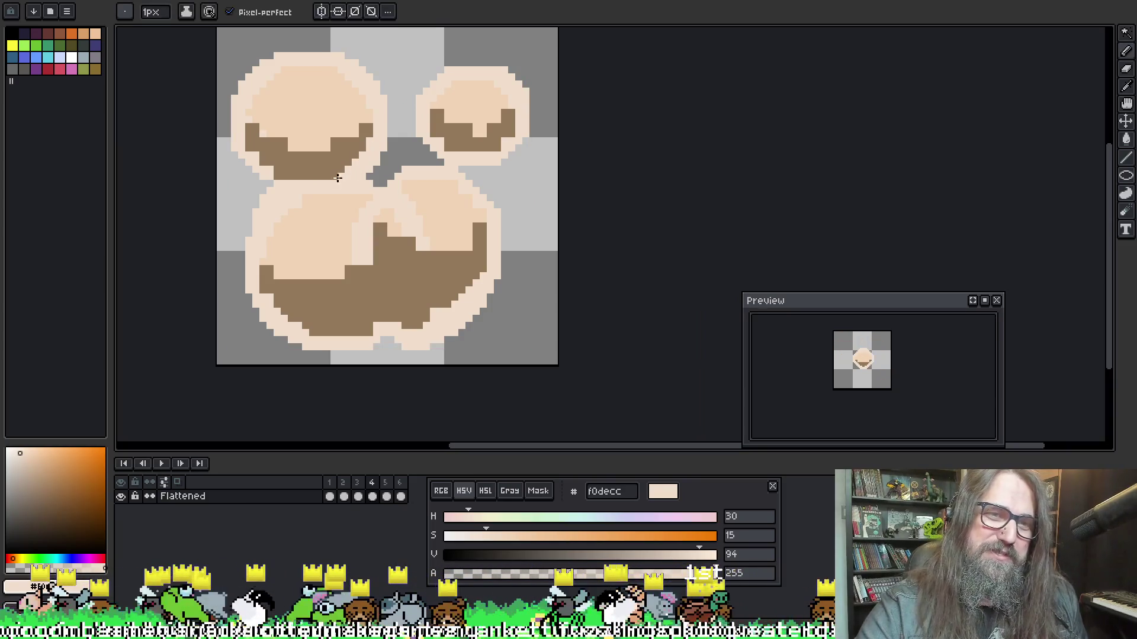
pyautogui.moveTo(247, 139)
pyautogui.mouseDown()
pyautogui.moveTo(264, 167)
pyautogui.moveTo(314, 177)
pyautogui.mouseUp()
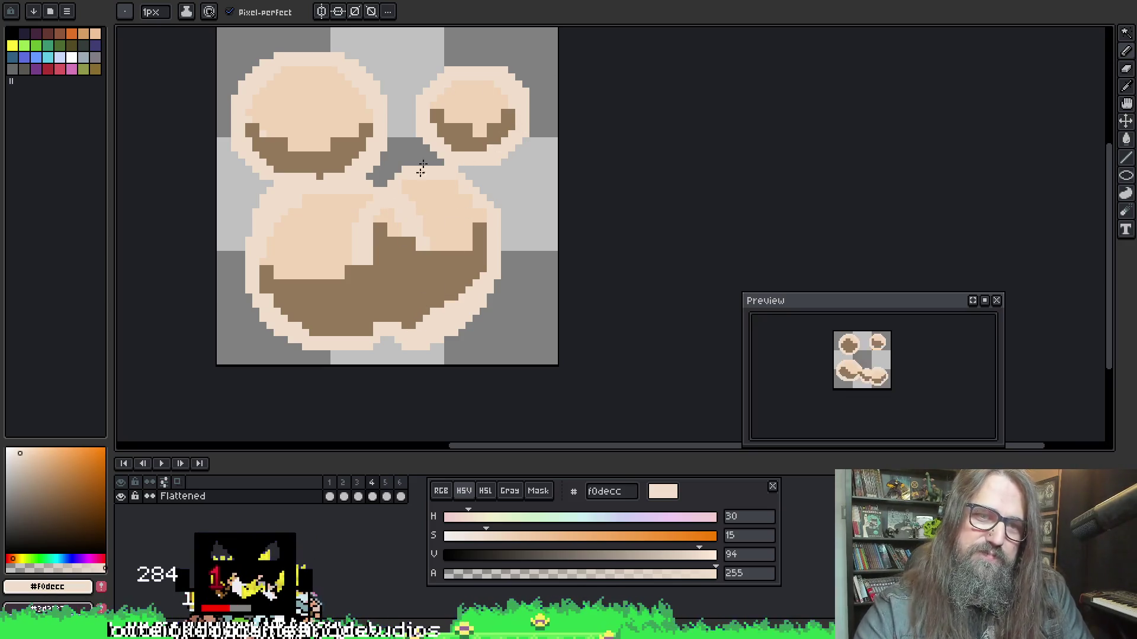
pyautogui.press('Left')
pyautogui.press('Right')
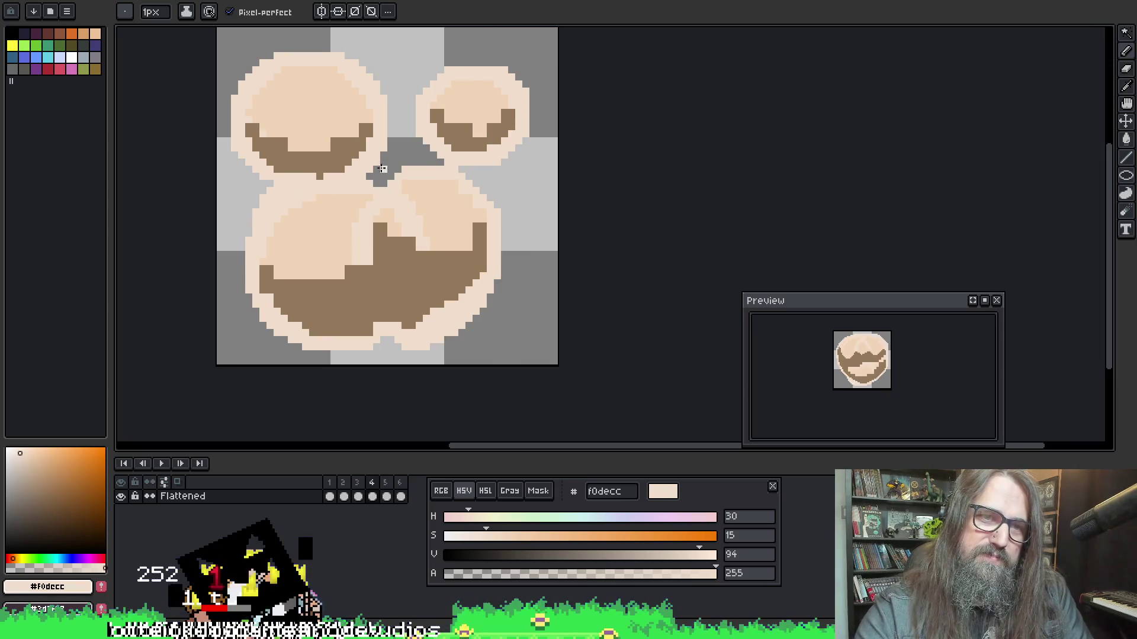
pyautogui.scroll(-2, 558, 220)
pyautogui.press('Return')
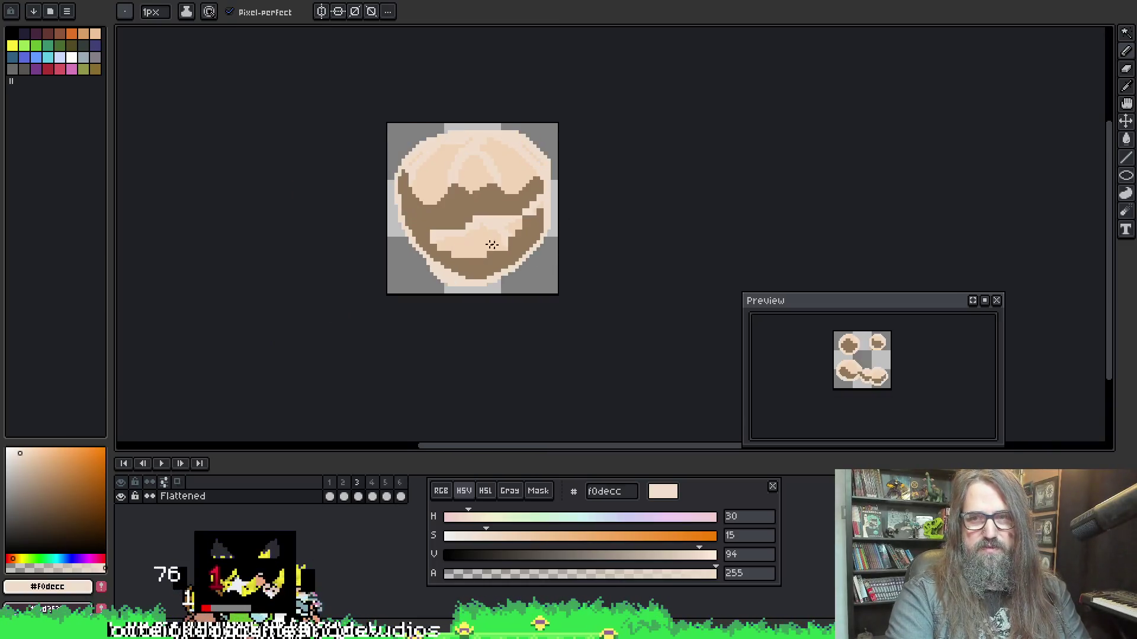
# Stop playback on frame 3 and pick the brown #95795c shading colour
pyautogui.press('Return')
pyautogui.scroll(2, 450, 214)
pyautogui.press('i')
pyautogui.click(463, 186)
pyautogui.press('b')
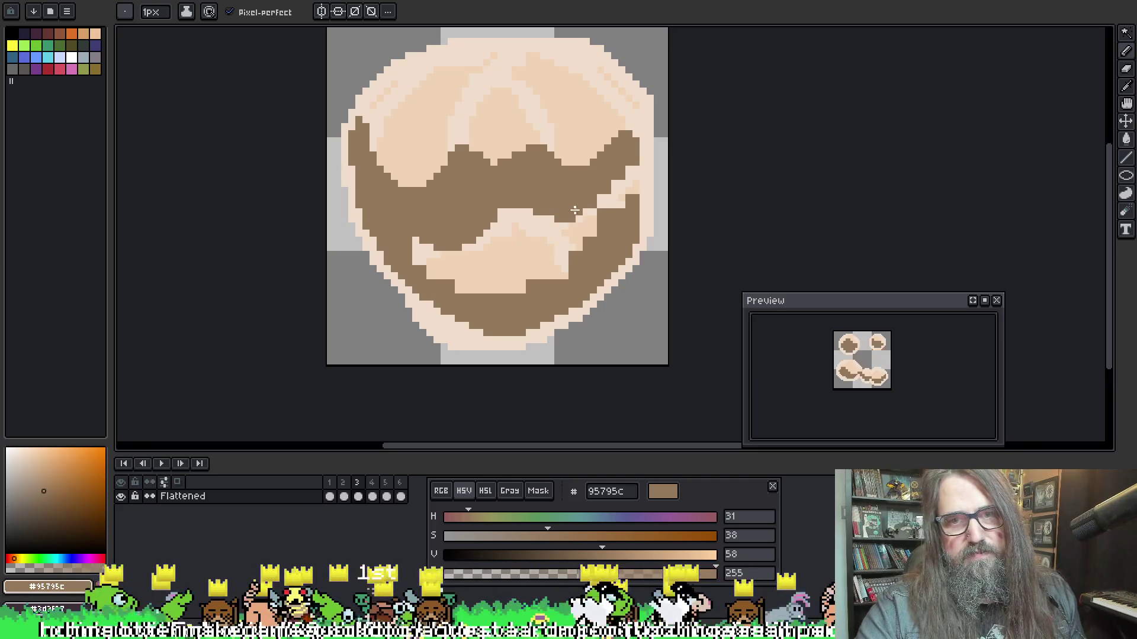
# Paint brown over the light strip on the single puff's right side
pyautogui.moveTo(517, 210); pyautogui.dragTo(581, 207)
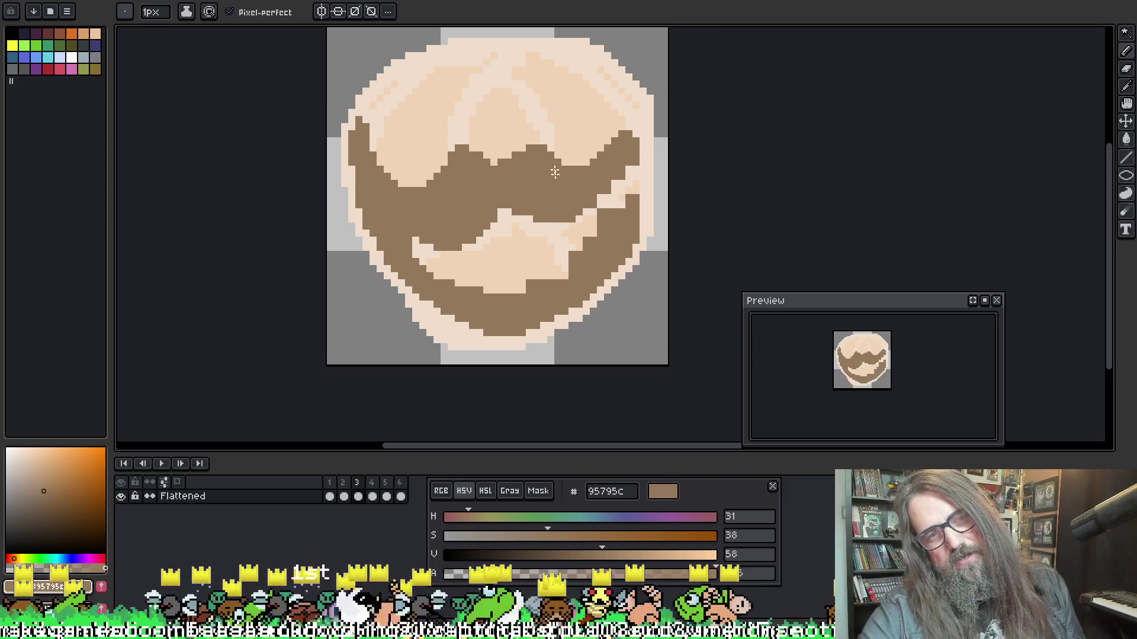
pyautogui.hotkey('ctrl', 'a')
pyautogui.hotkey('ctrl', 'd')
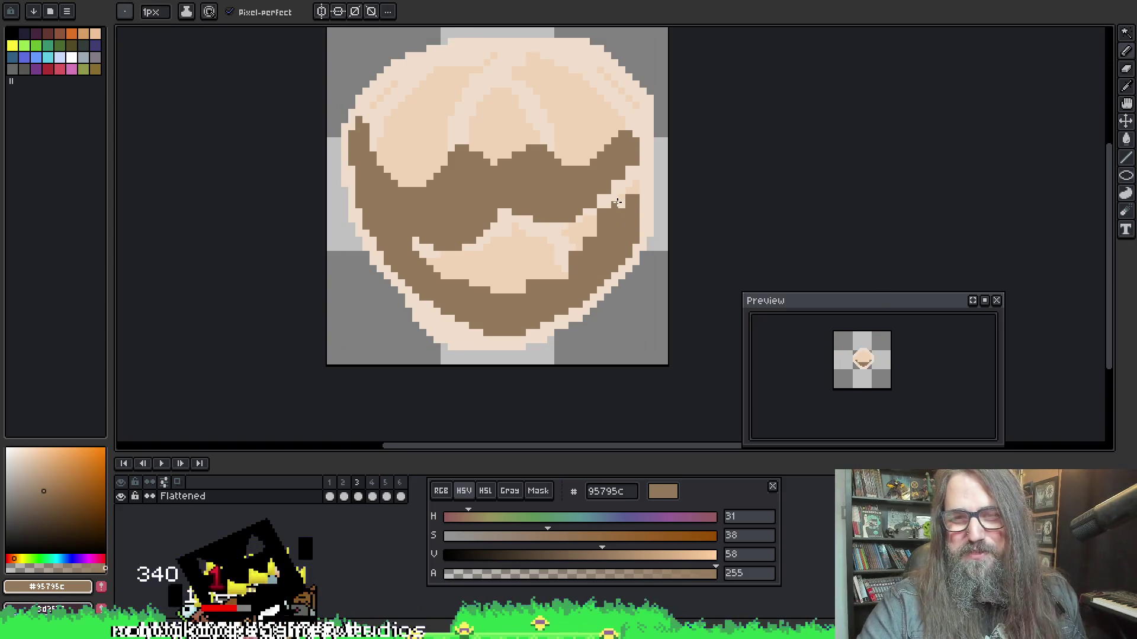
pyautogui.moveTo(597, 214)
pyautogui.mouseDown()
pyautogui.moveTo(551, 277)
pyautogui.moveTo(588, 259)
pyautogui.mouseUp()
pyautogui.moveTo(530, 286); pyautogui.dragTo(501, 299)
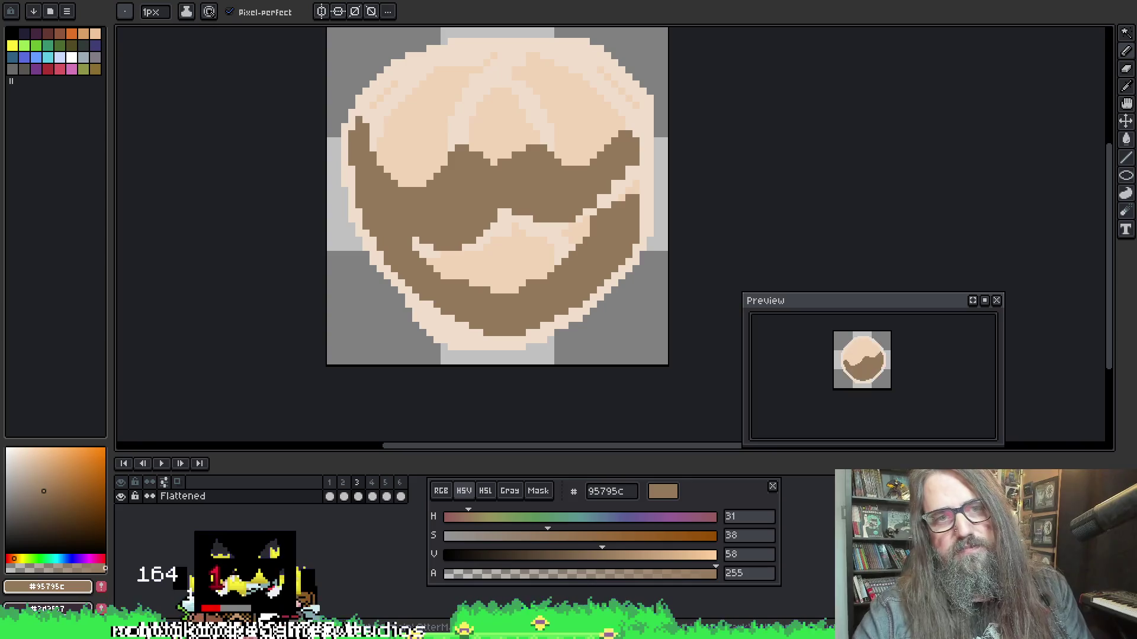
pyautogui.press('Right')
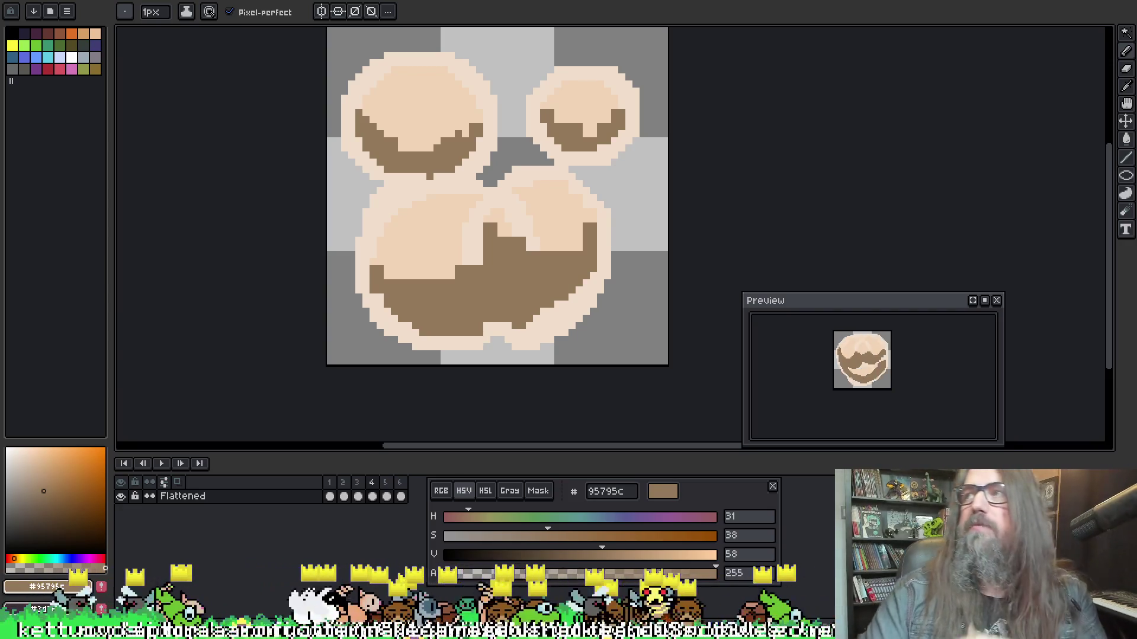
# Paint brown over light pixels in frame 4's lower puff, including a stray pixel
pyautogui.moveTo(704, 137); pyautogui.dragTo(709, 118)
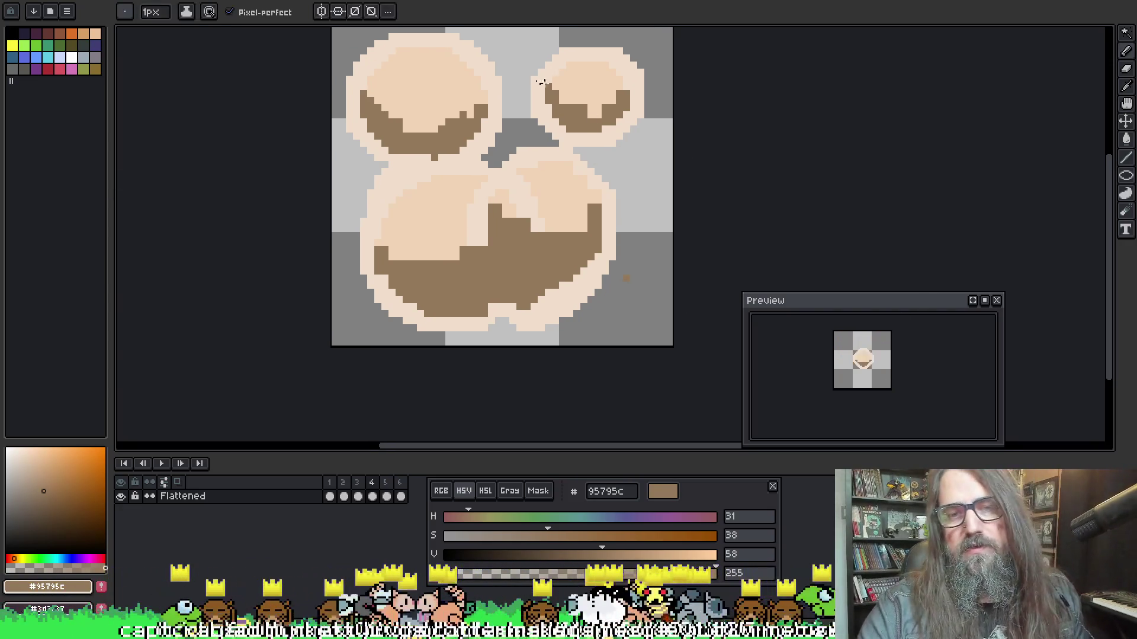
pyautogui.moveTo(525, 302)
pyautogui.mouseDown()
pyautogui.moveTo(556, 296)
pyautogui.moveTo(589, 263)
pyautogui.moveTo(541, 292)
pyautogui.mouseUp()
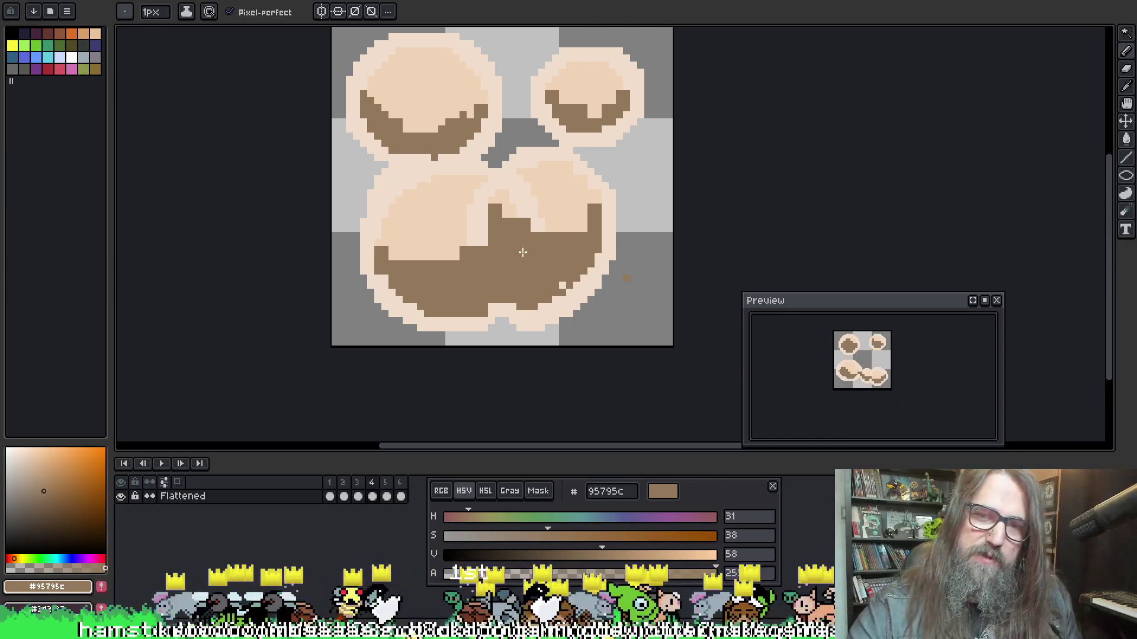
pyautogui.press('i')
pyautogui.press('b')
pyautogui.click(563, 286)
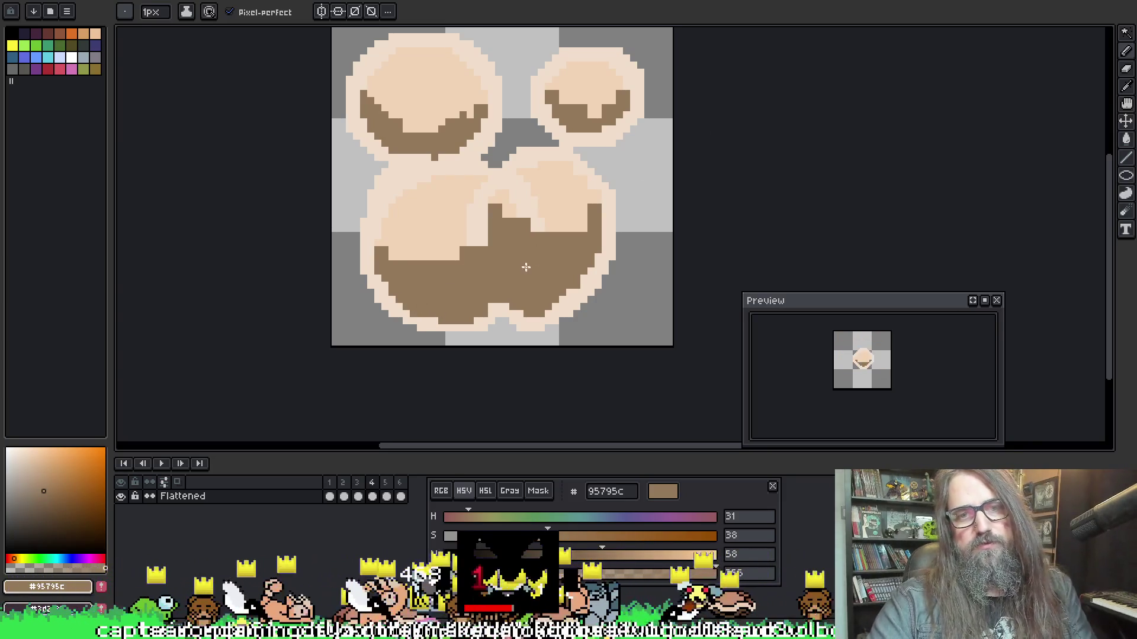
# Extend brown shading across the large lower puff and top-right puff, then advance to frame 5
pyautogui.moveTo(375, 233)
pyautogui.mouseDown()
pyautogui.moveTo(394, 258)
pyautogui.moveTo(431, 261)
pyautogui.mouseUp()
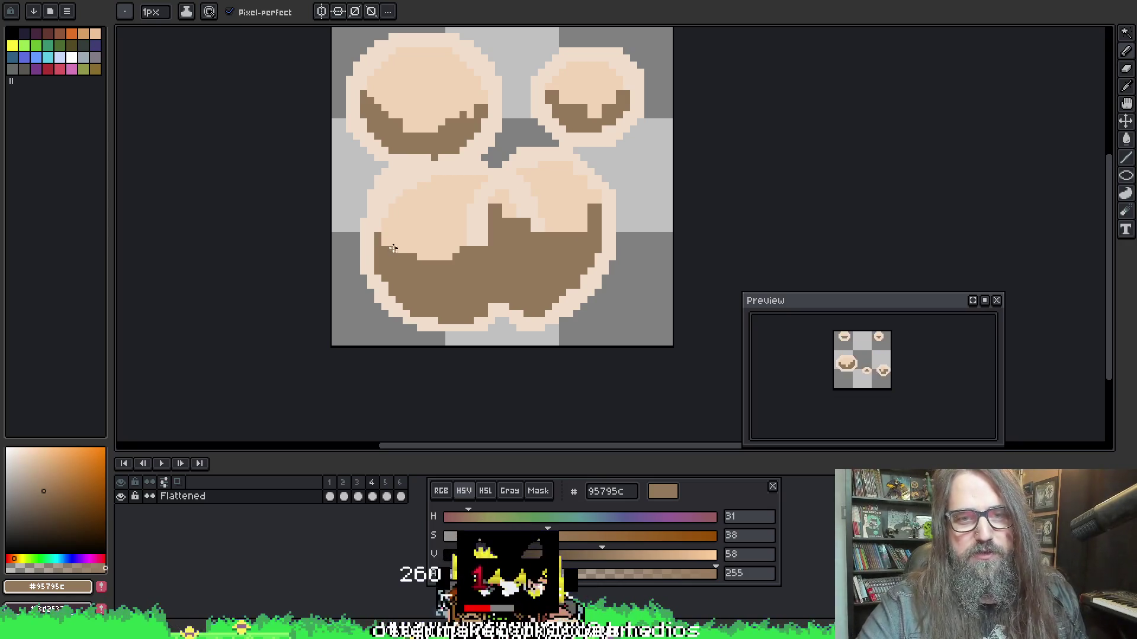
pyautogui.moveTo(460, 255); pyautogui.dragTo(490, 221)
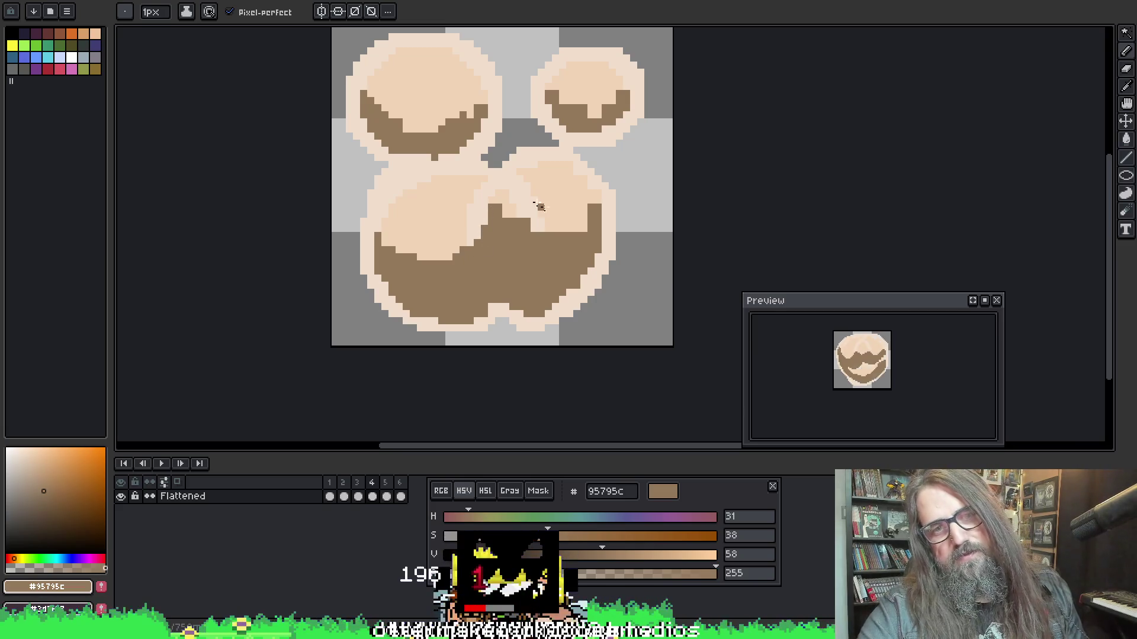
pyautogui.moveTo(508, 216); pyautogui.dragTo(587, 228)
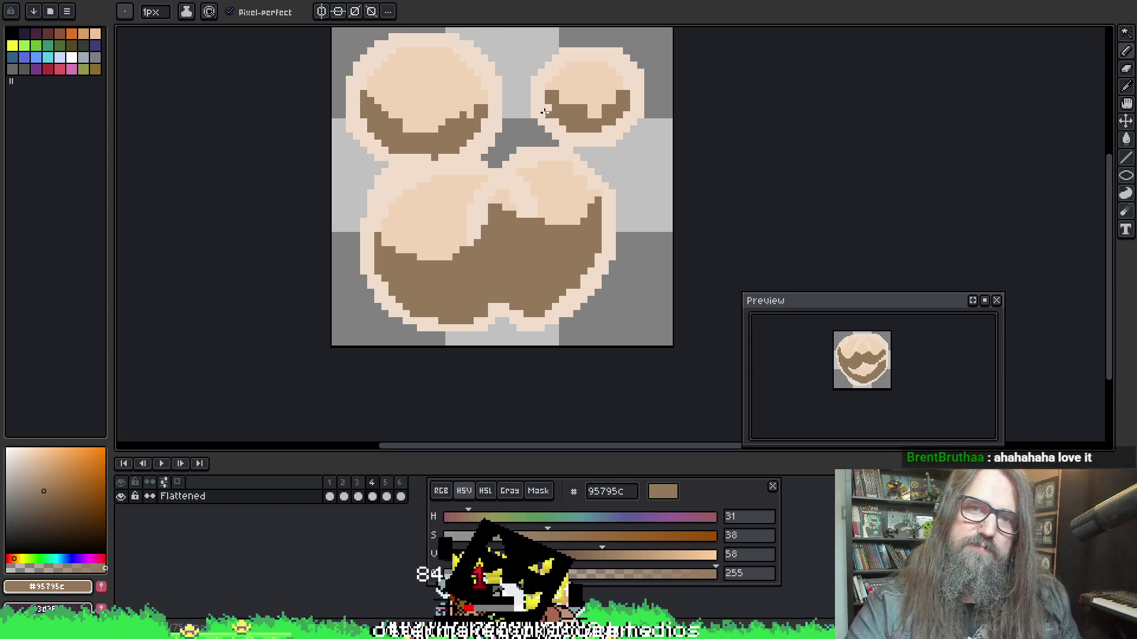
pyautogui.moveTo(554, 91); pyautogui.dragTo(583, 113)
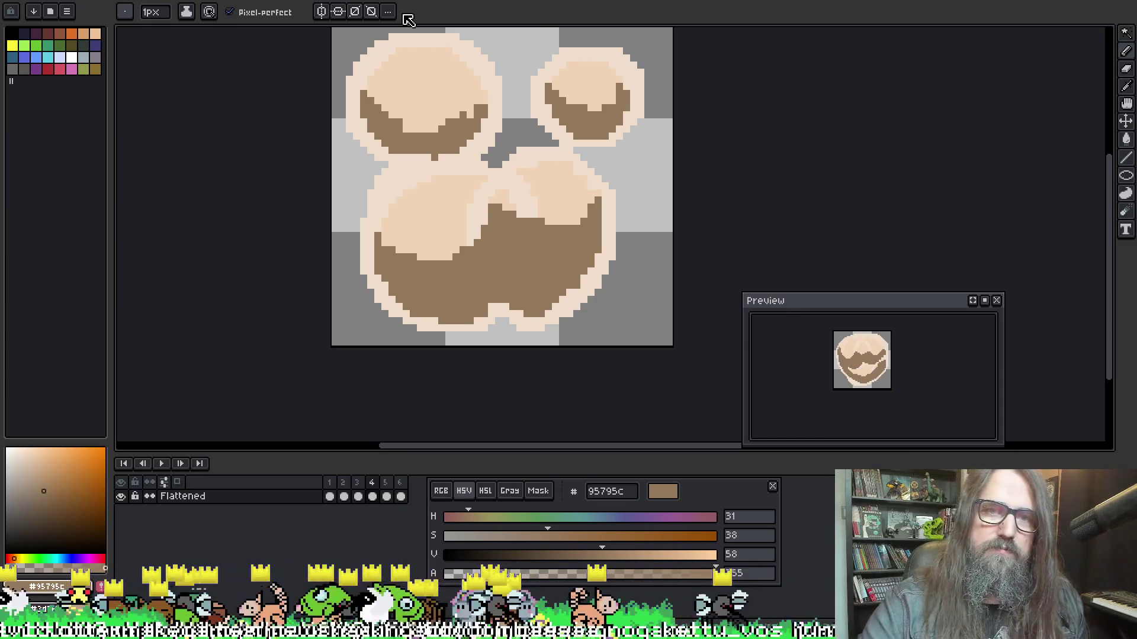
pyautogui.press('i')
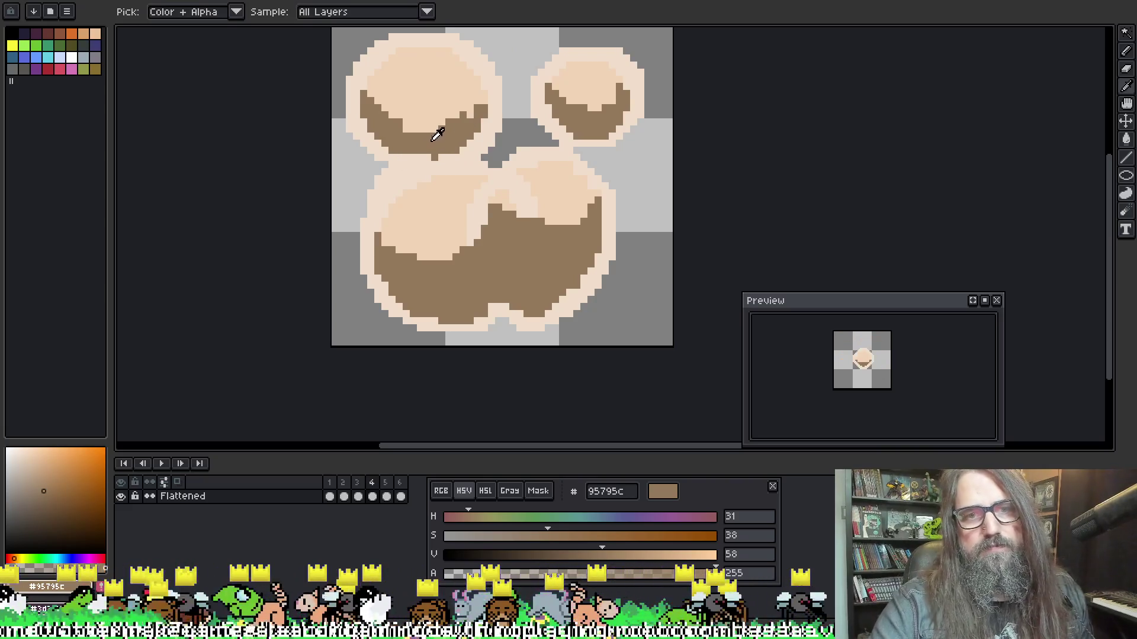
pyautogui.press('b')
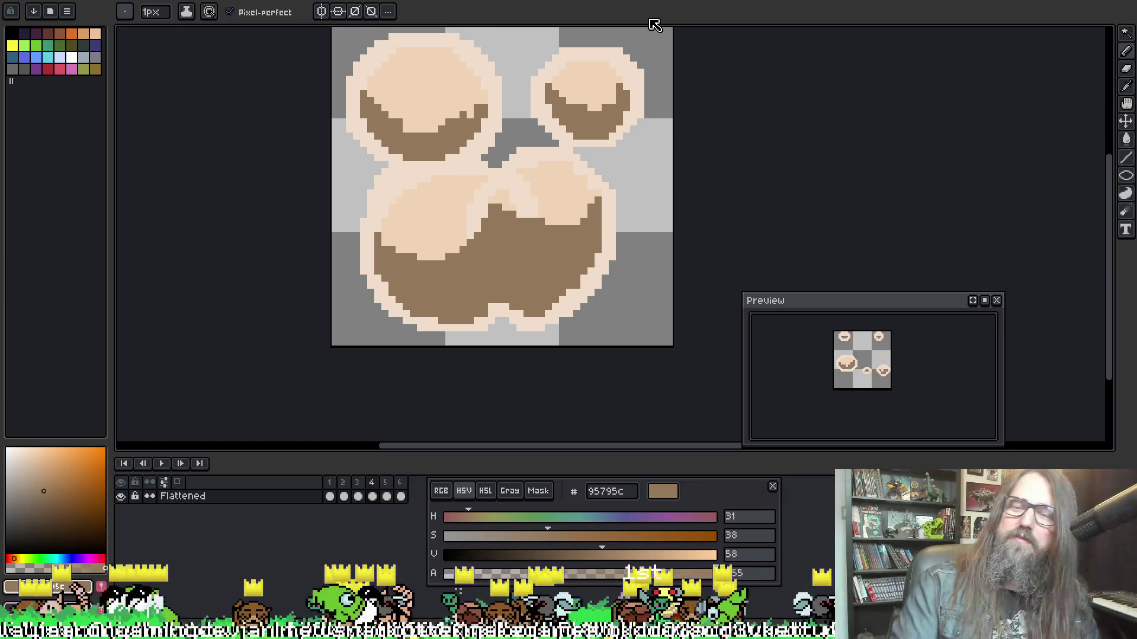
pyautogui.press('Right')
pyautogui.moveTo(400, 97); pyautogui.dragTo(400, 137)
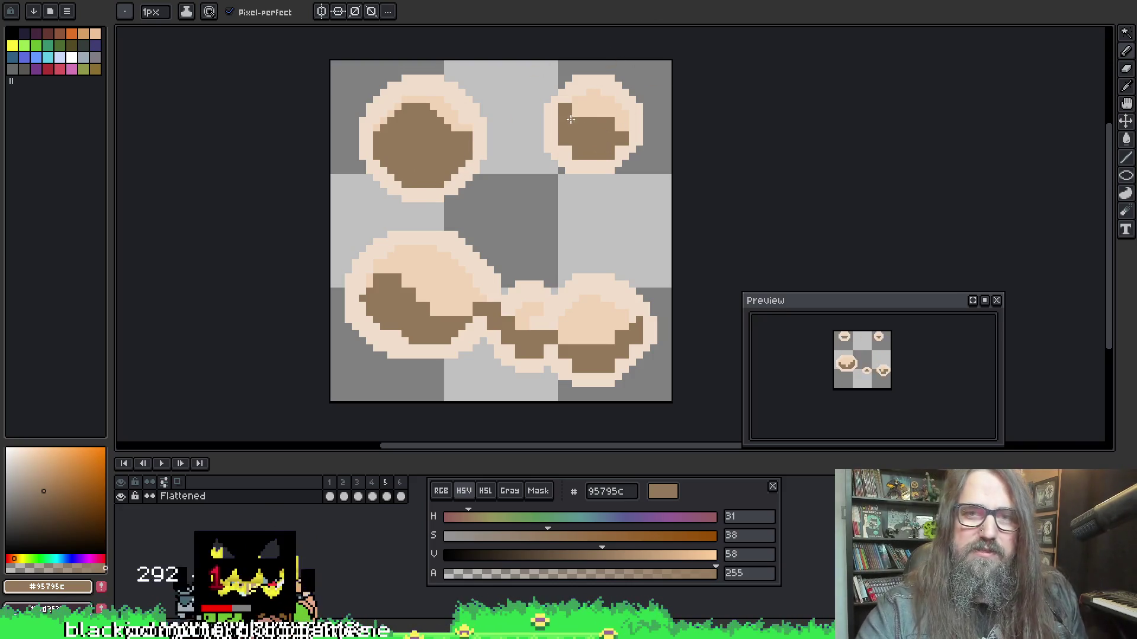
# Paint brown 95795c strokes in frame 5's top-right, lower-left and lower-right puffs
pyautogui.moveTo(570, 118); pyautogui.dragTo(611, 123)
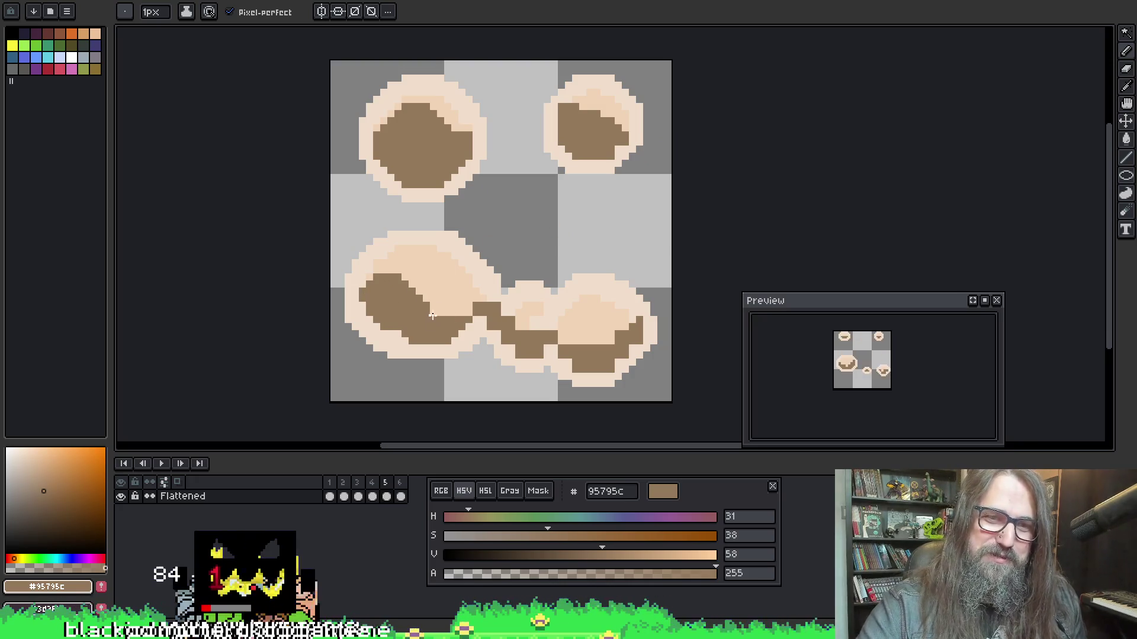
pyautogui.moveTo(432, 317); pyautogui.dragTo(484, 310)
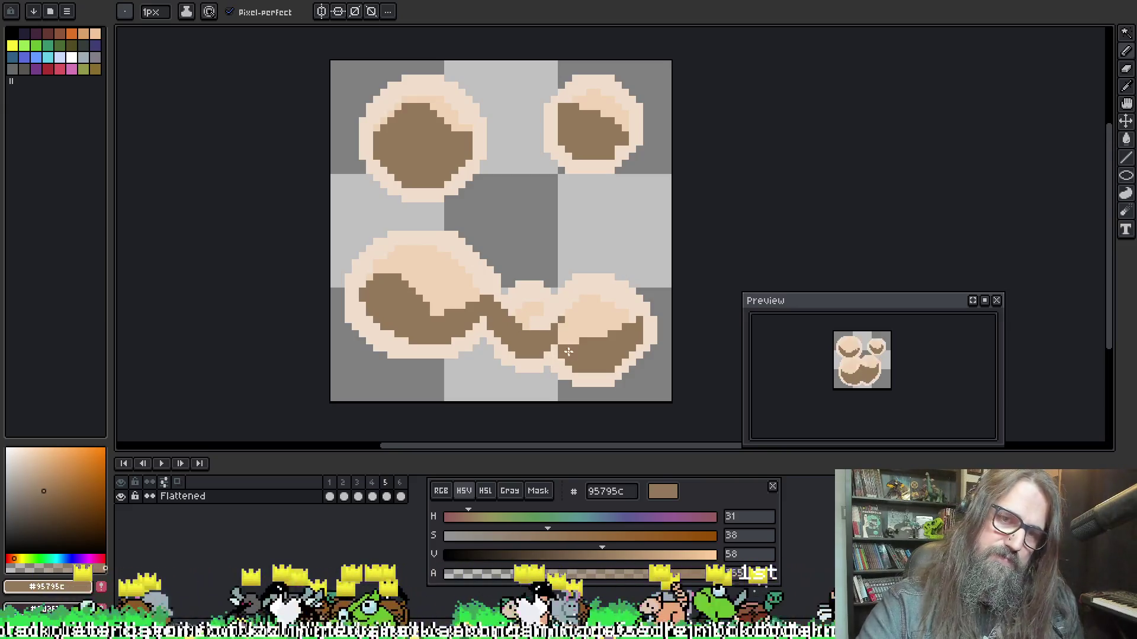
pyautogui.moveTo(542, 327); pyautogui.dragTo(559, 288)
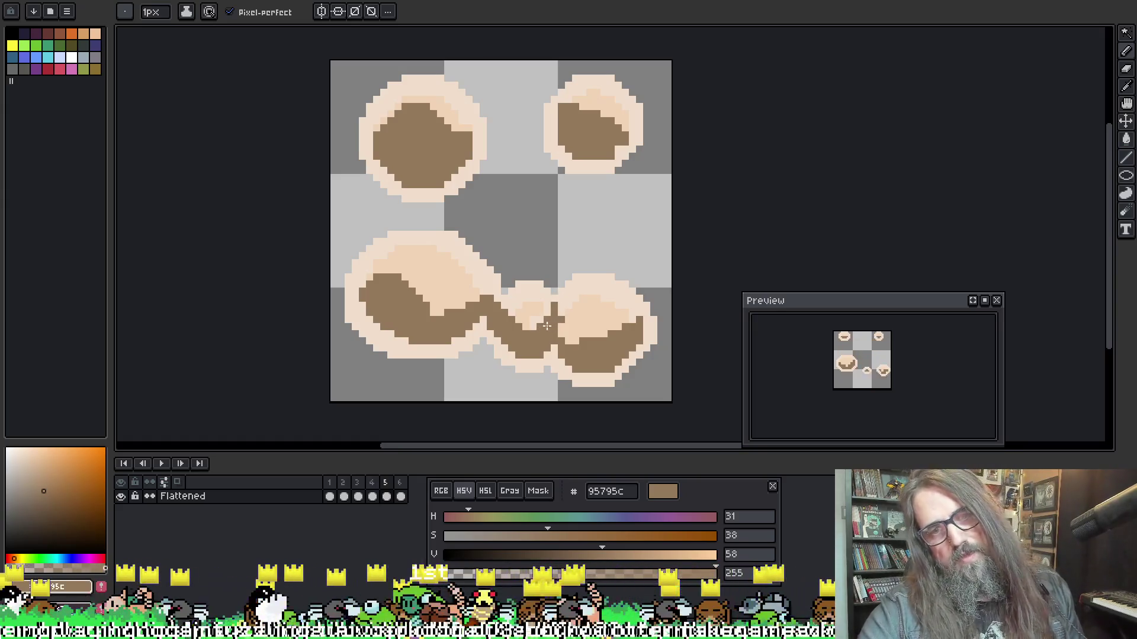
# Darken the bottom edges of the lower-left and right puffs with brown
pyautogui.press('v')
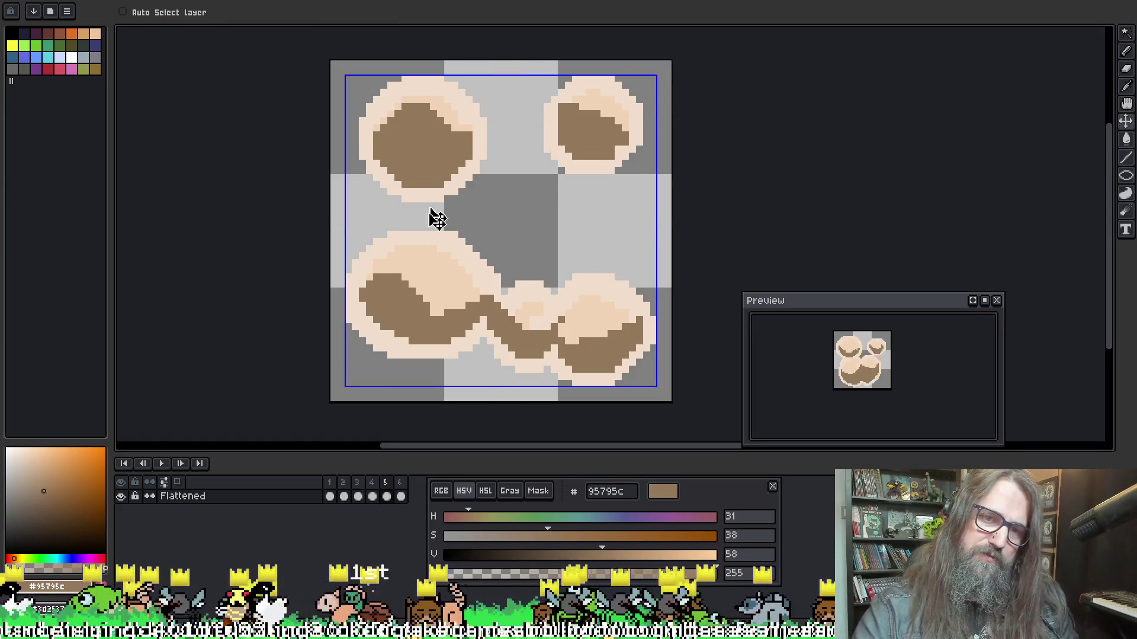
pyautogui.press('b')
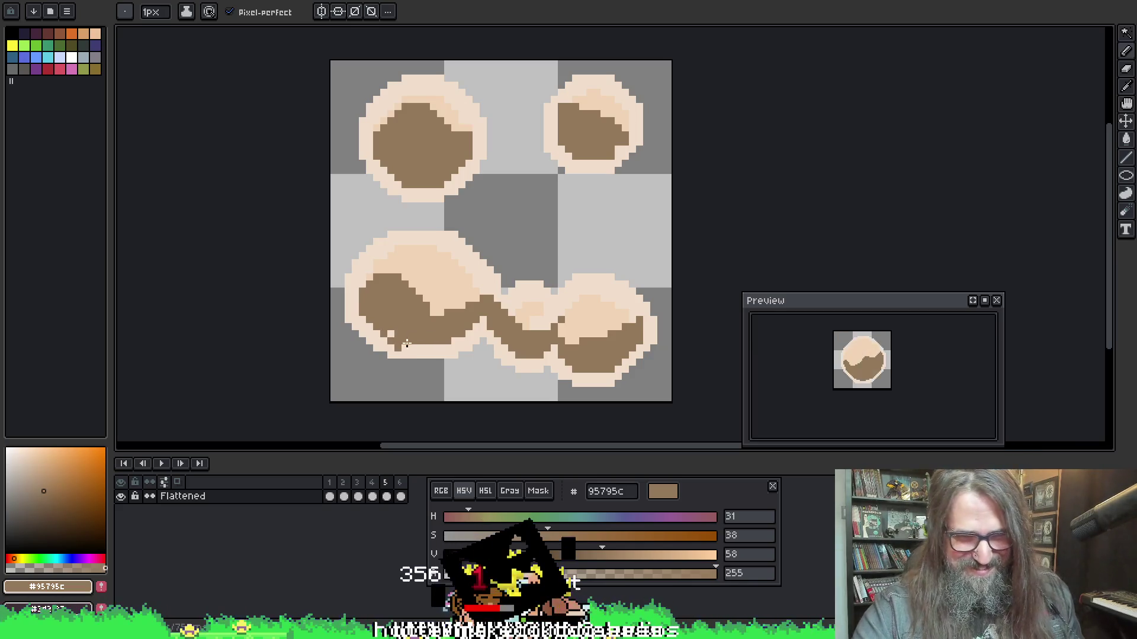
pyautogui.moveTo(409, 345); pyautogui.dragTo(435, 346)
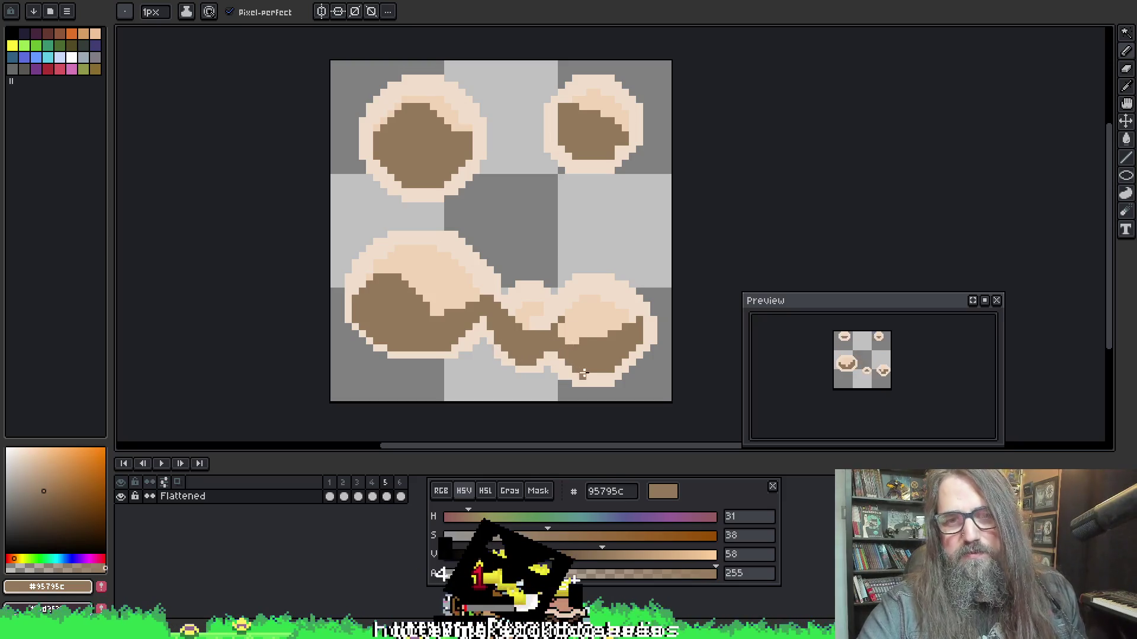
pyautogui.moveTo(583, 374); pyautogui.dragTo(610, 371)
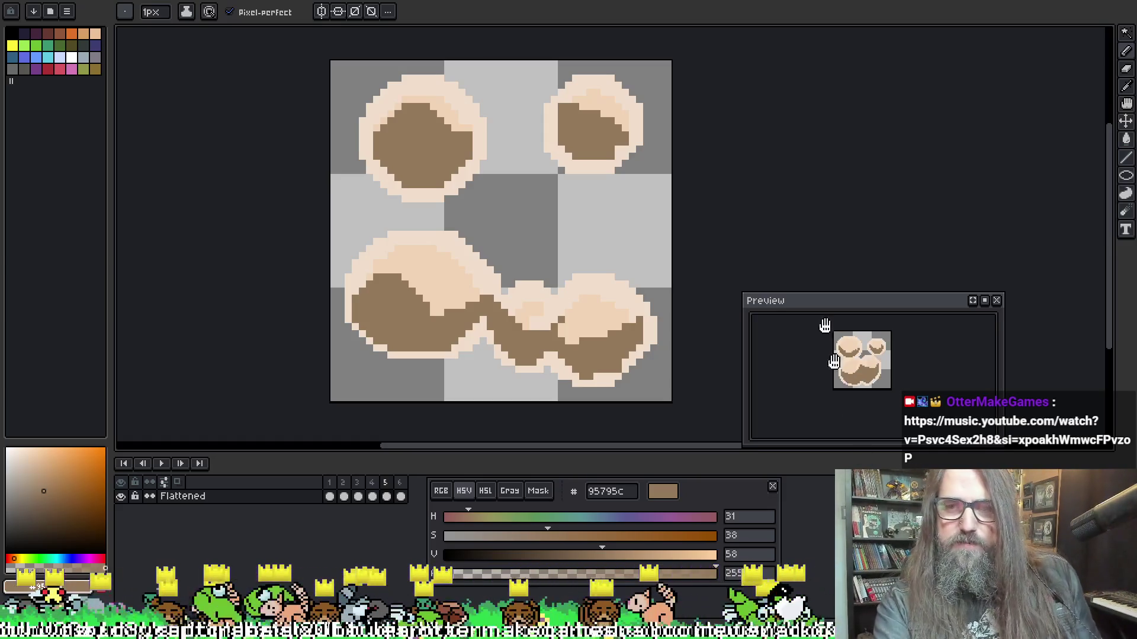
# Pick the cream f0decc from the cloud as the drawing colour
pyautogui.moveTo(487, 204); pyautogui.dragTo(444, 208)
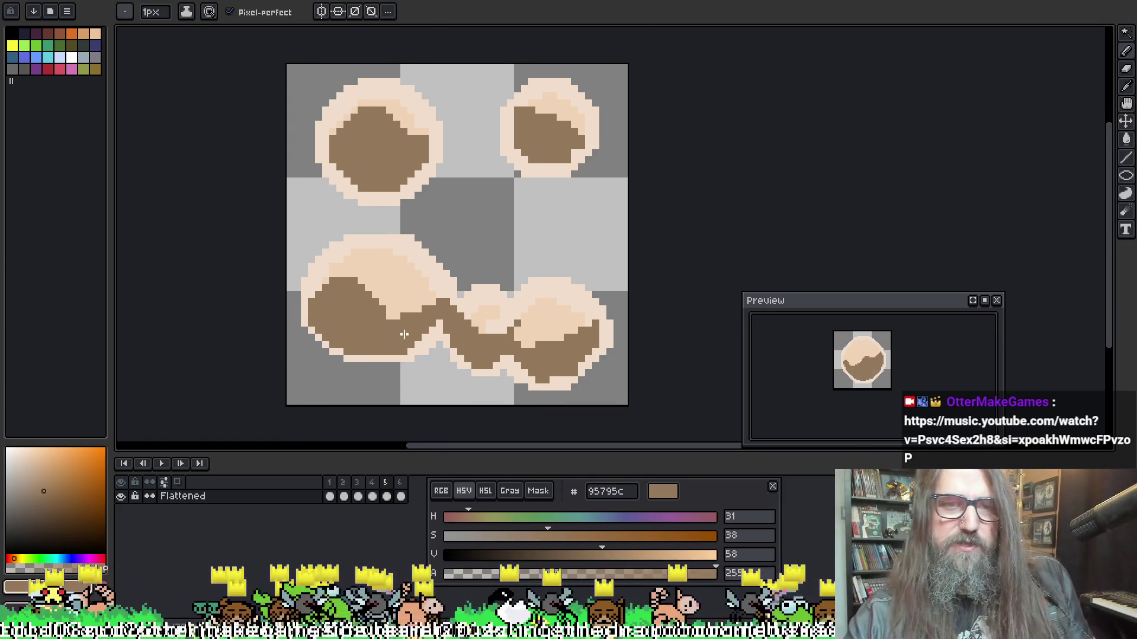
pyautogui.press('i')
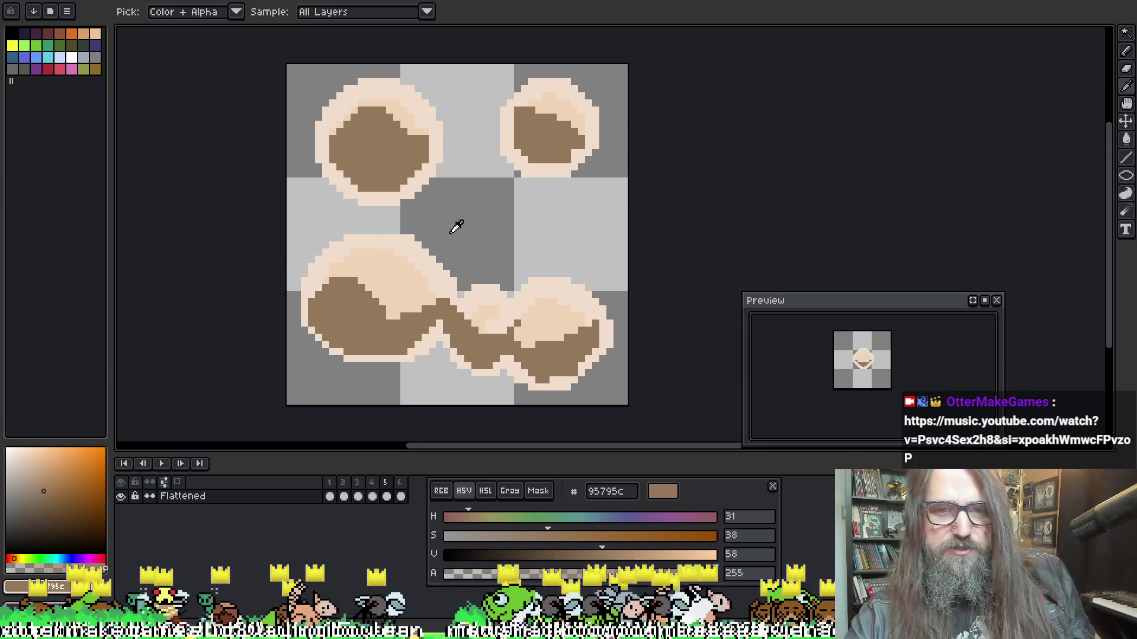
pyautogui.click(414, 251)
pyautogui.press('b')
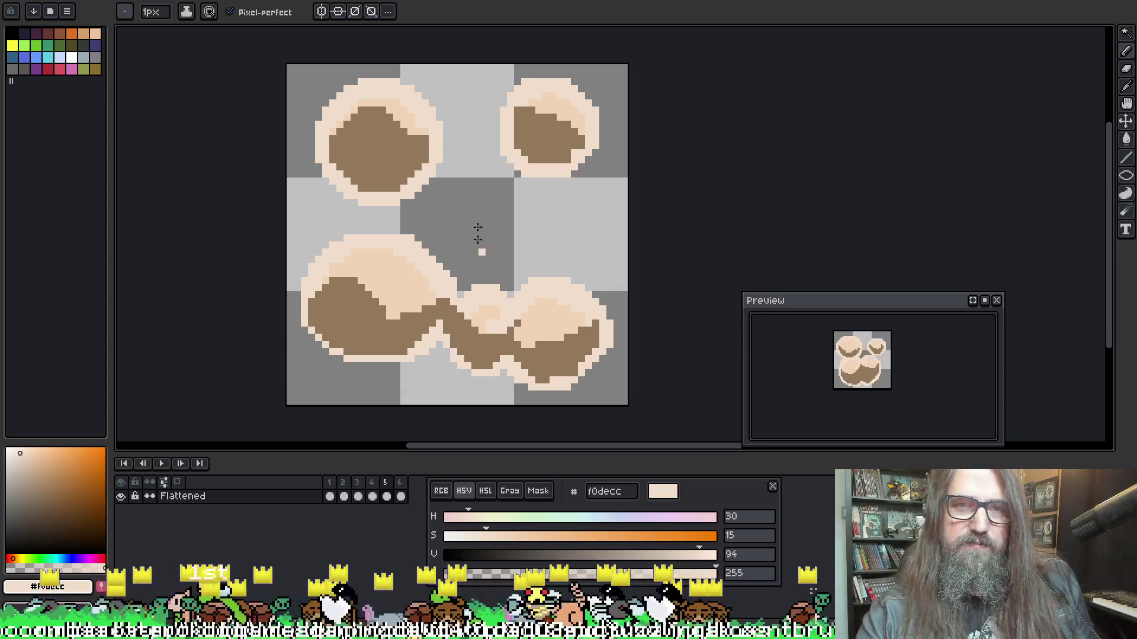
pyautogui.press('alt')
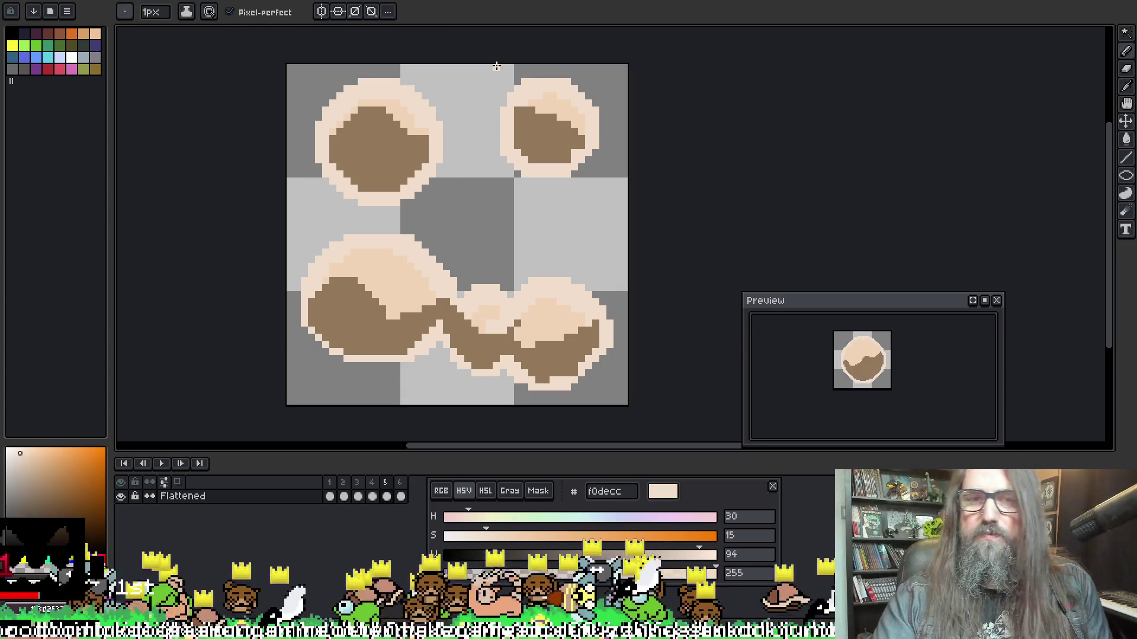
# Advance to frame 6 and pick the brown 95795c from the top-left puff
pyautogui.press('Right')
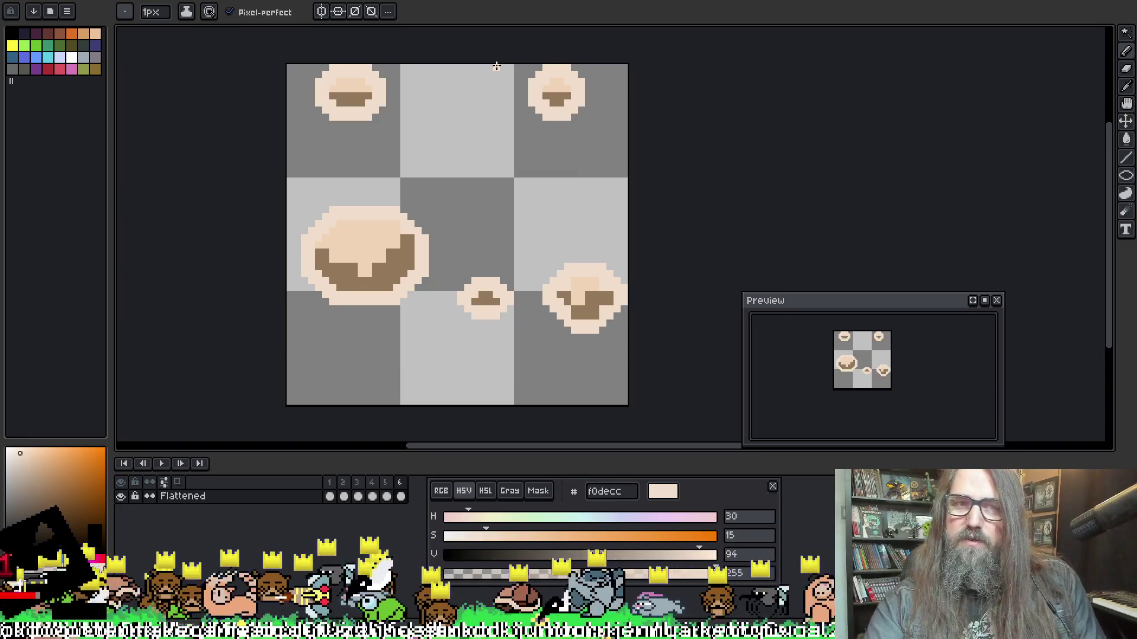
pyautogui.moveTo(328, 53); pyautogui.dragTo(343, 74)
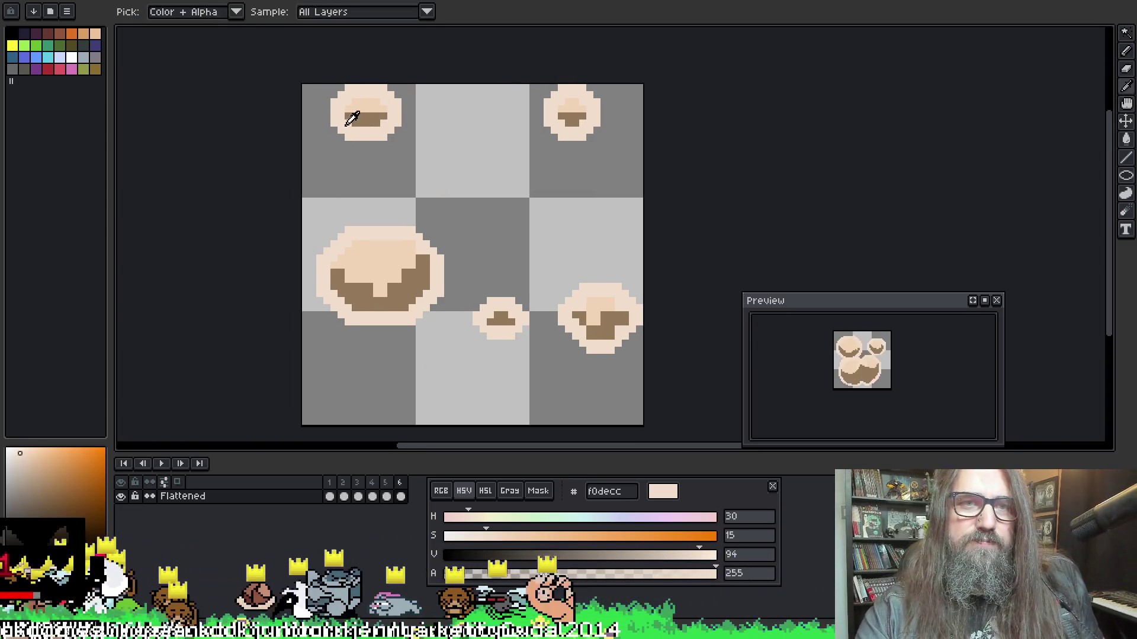
pyautogui.keyDown('alt'); pyautogui.click(367, 127); pyautogui.keyUp('alt')
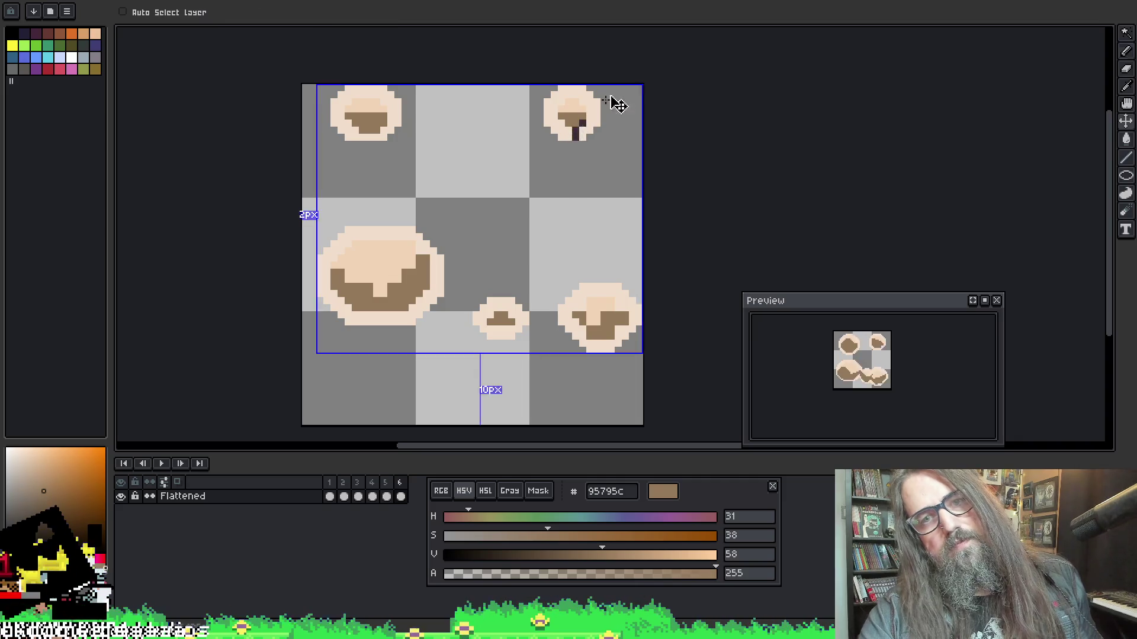
pyautogui.press('v')
pyautogui.press('b')
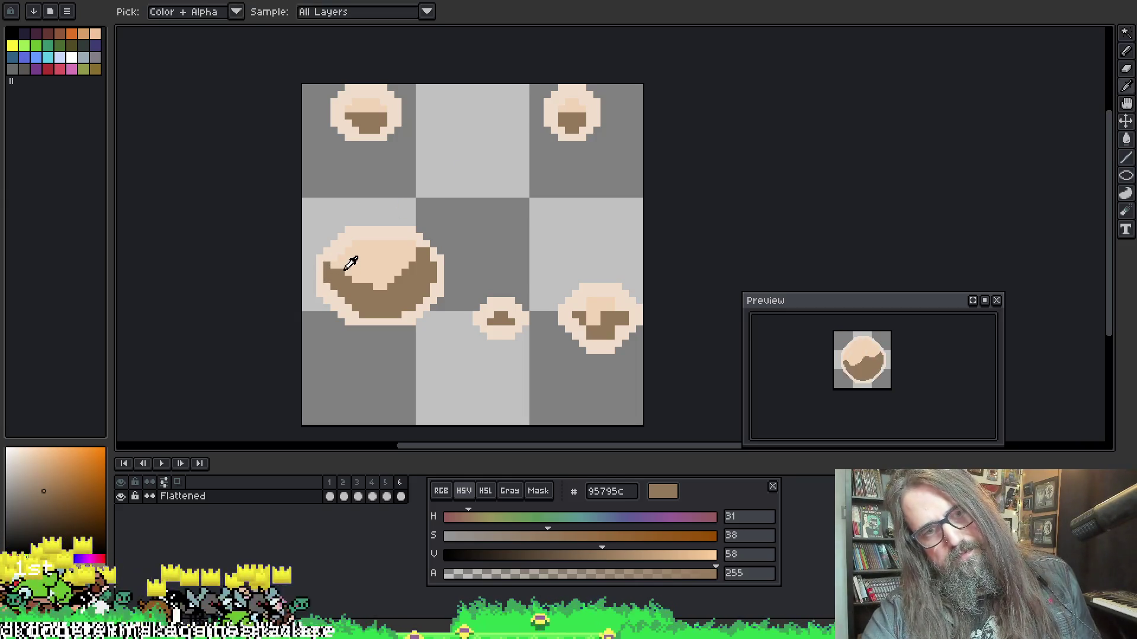
# Touch up the large and right puffs, alternating cream and brown picked from the canvas
pyautogui.keyDown('alt'); pyautogui.click(348, 261); pyautogui.keyUp('alt')
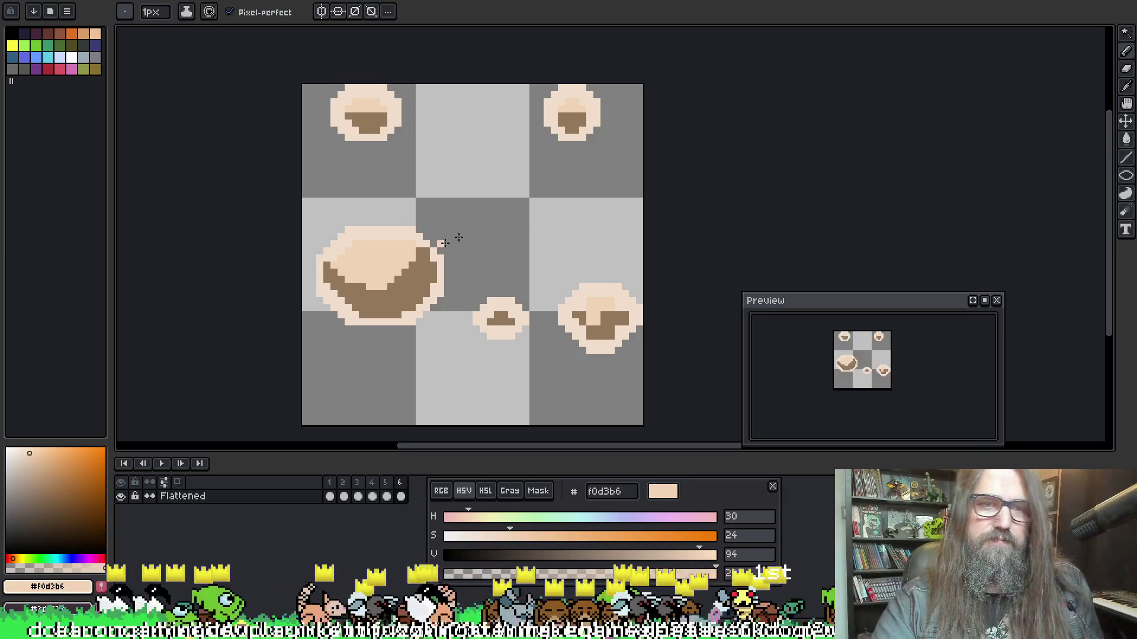
pyautogui.press('alt')
pyautogui.keyDown('alt'); pyautogui.click(501, 319); pyautogui.keyUp('alt')
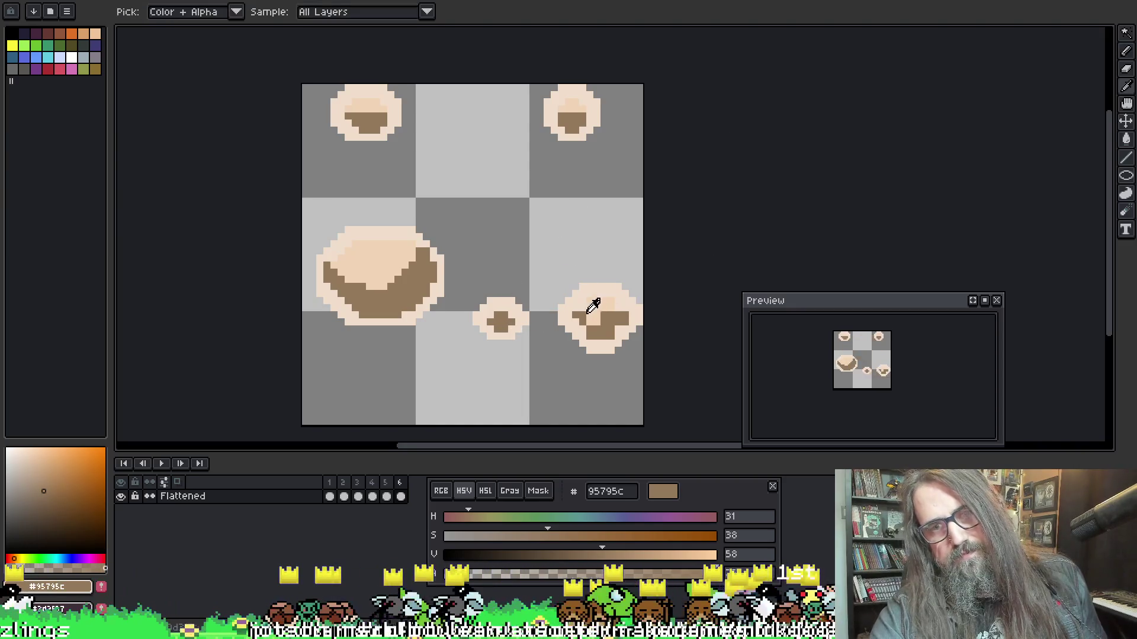
pyautogui.keyDown('alt'); pyautogui.click(565, 310); pyautogui.keyUp('alt')
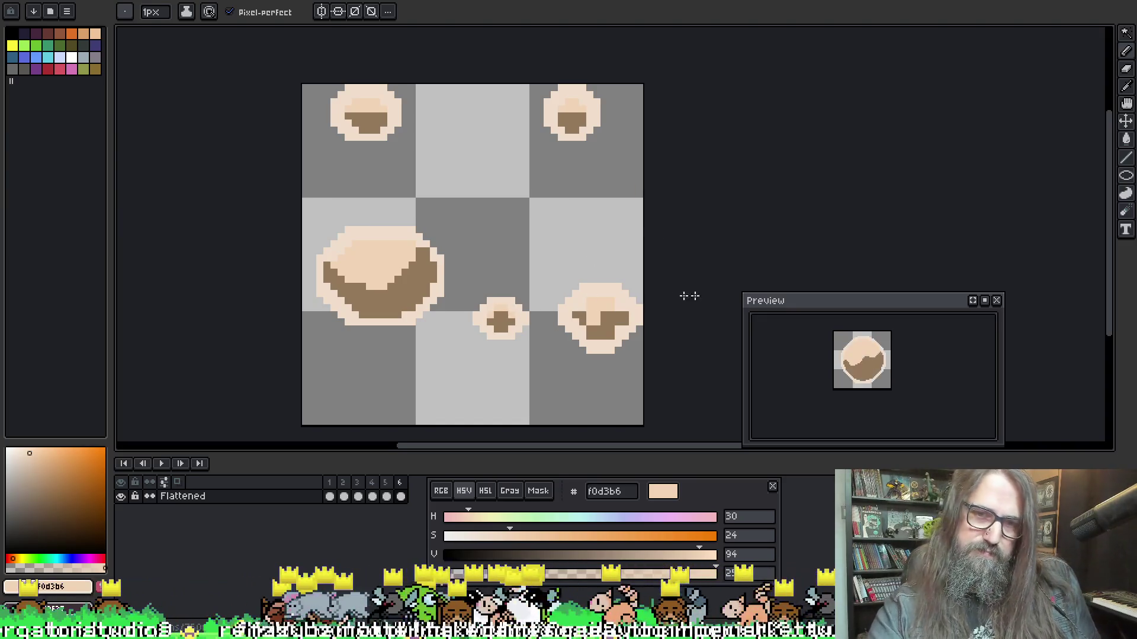
pyautogui.keyDown('alt'); pyautogui.click(600, 317); pyautogui.keyUp('alt')
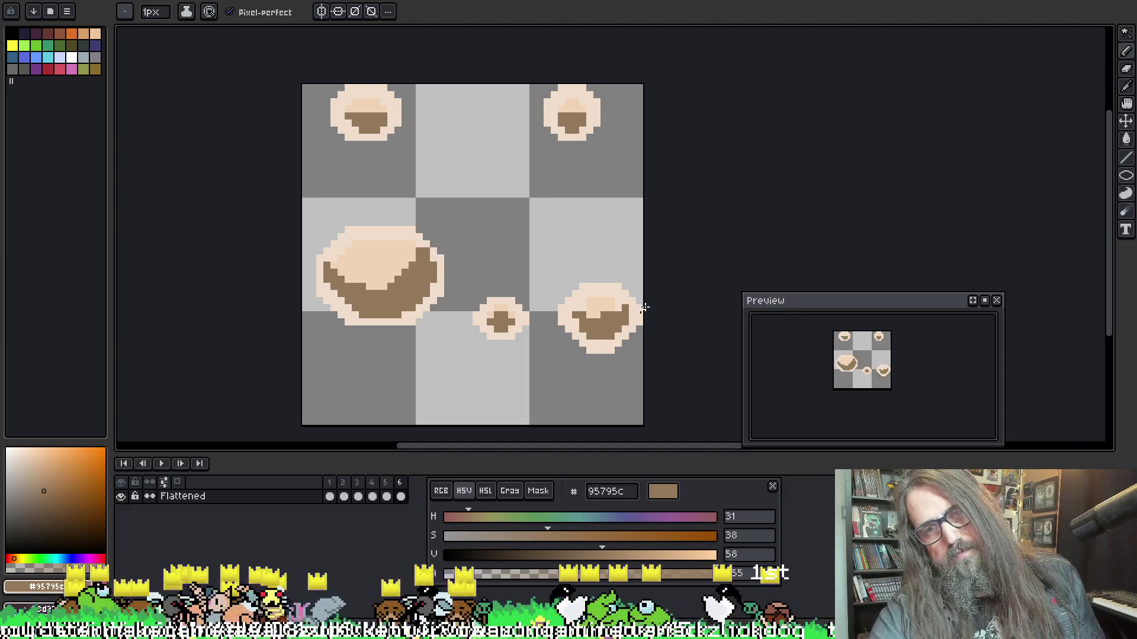
pyautogui.keyDown('alt'); pyautogui.click(600, 312); pyautogui.keyUp('alt')
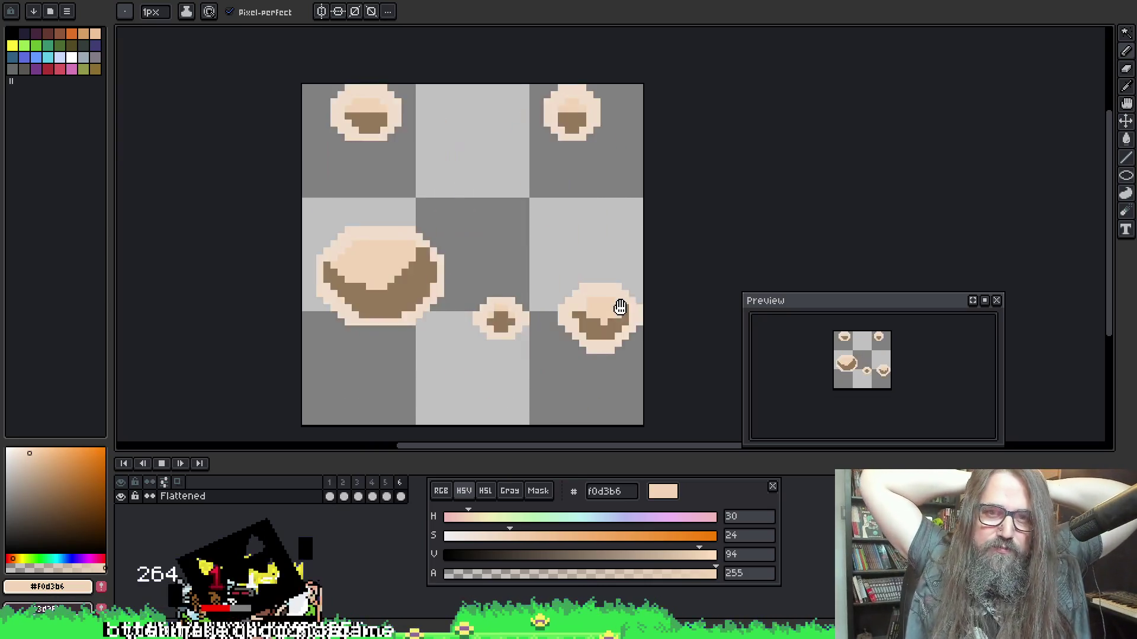
pyautogui.scroll(-1, 419, 190)
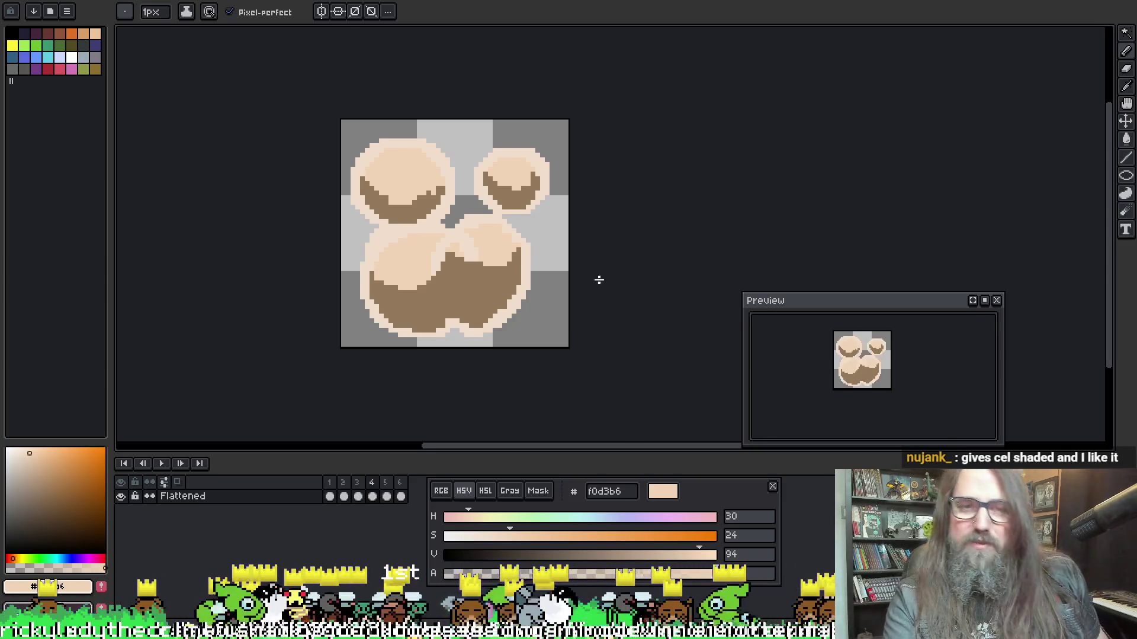
# Export all frames of the cloud animation as image files
pyautogui.hotkey('ctrl', 'alt', 'shift', 's')
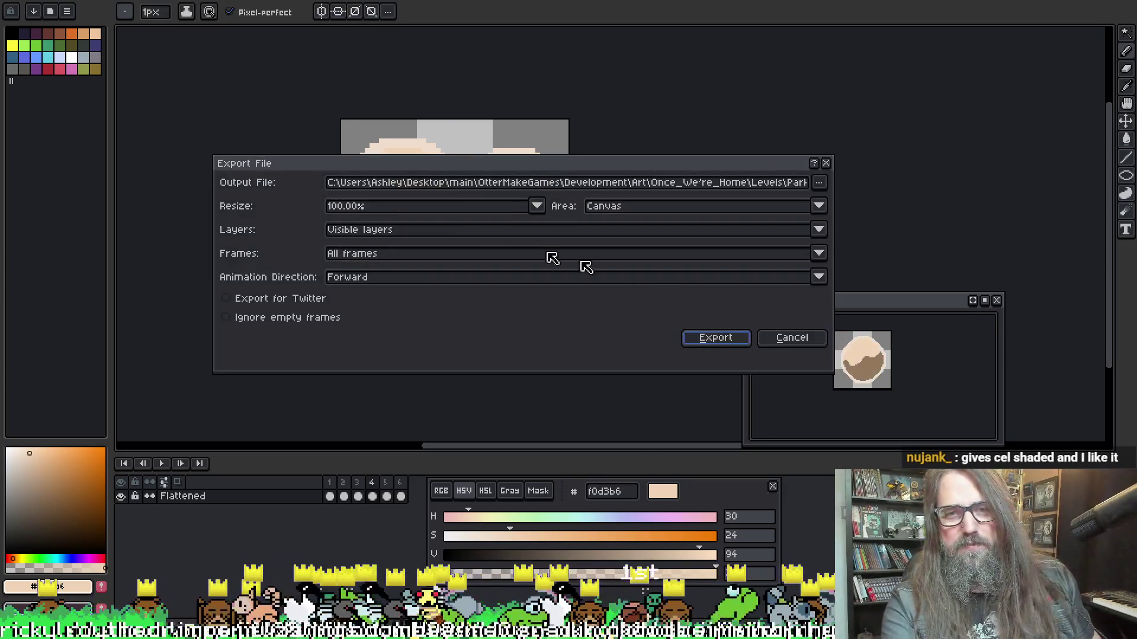
pyautogui.click(707, 341)
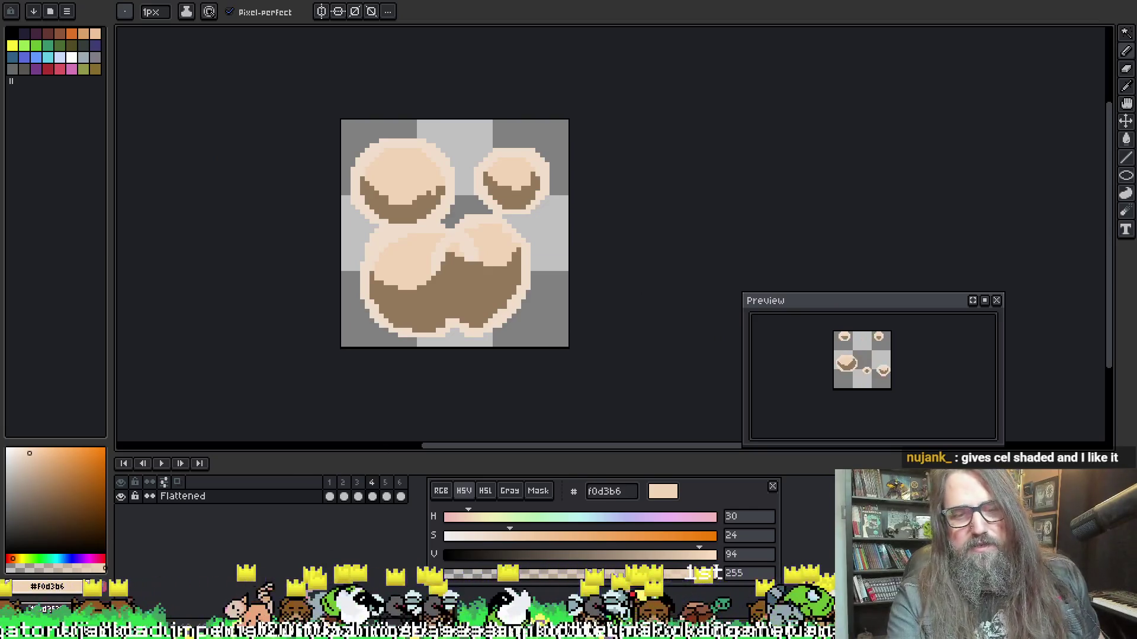
pyautogui.hotkey('alt', 'Tab')
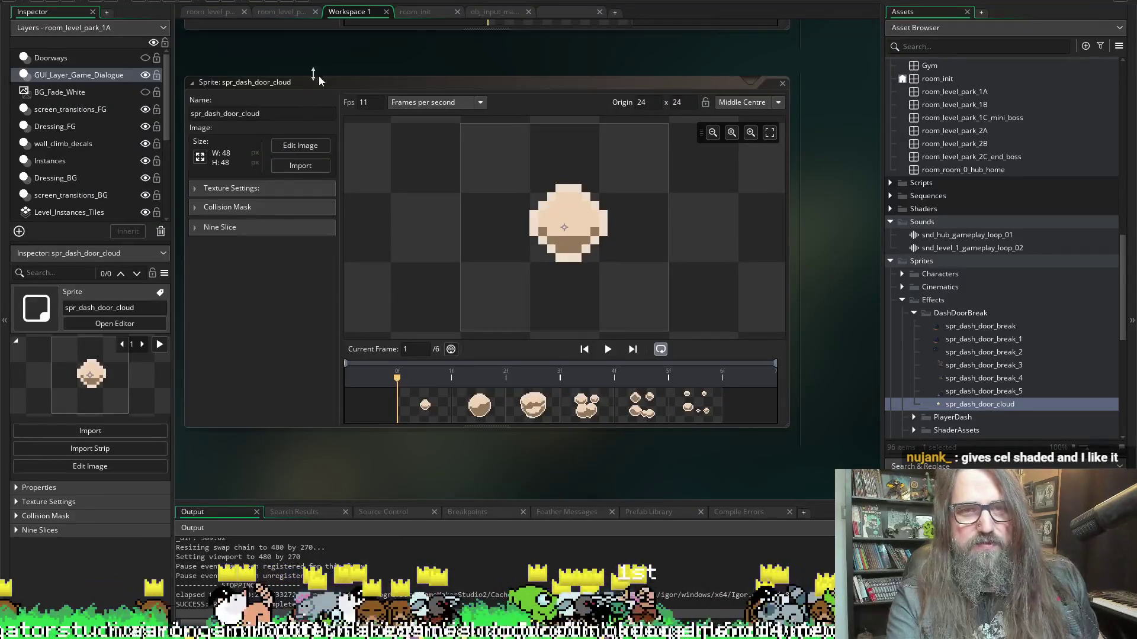
# Import all six spr_dash_door_cloud PNGs as the sprite's frames
pyautogui.click(300, 166)
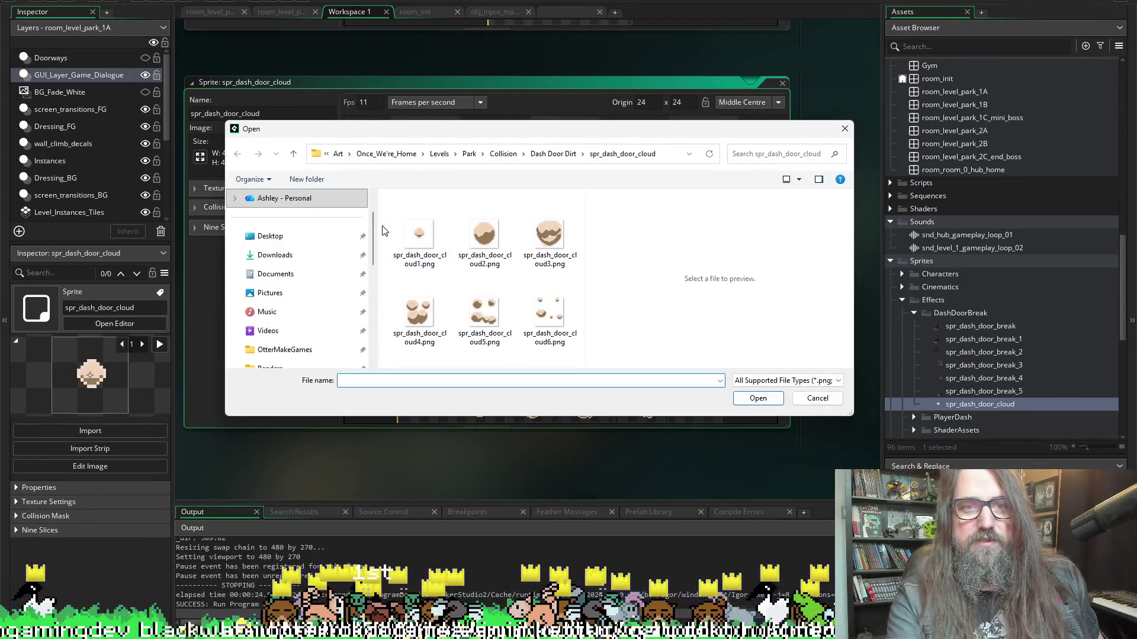
pyautogui.click(413, 225)
pyautogui.keyDown('shift'); pyautogui.click(551, 320); pyautogui.keyUp('shift')
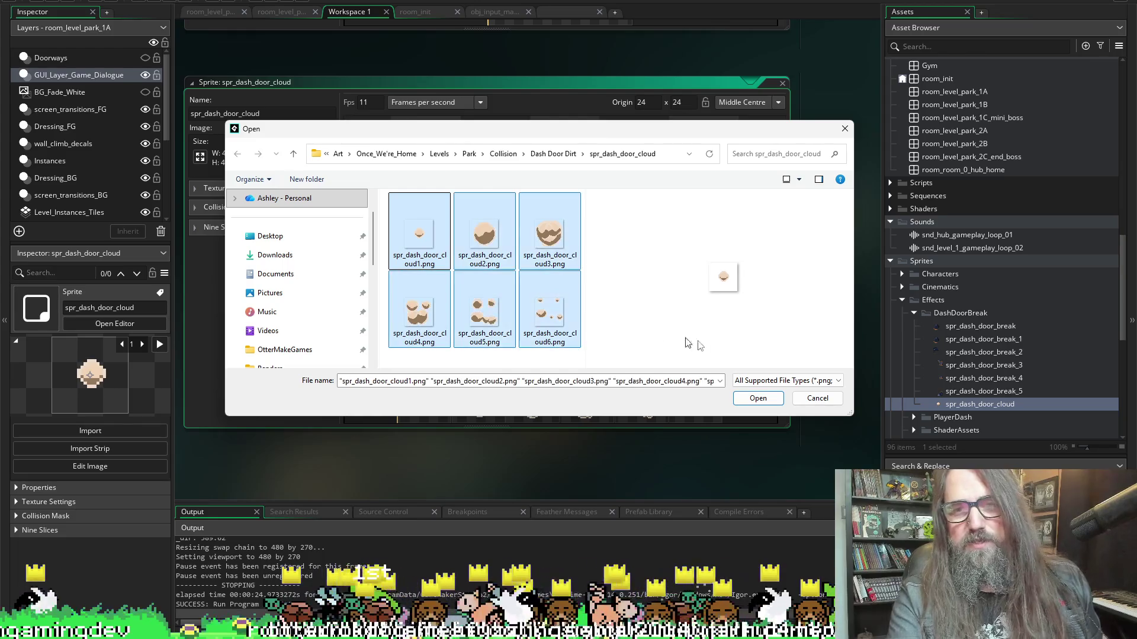
pyautogui.click(758, 404)
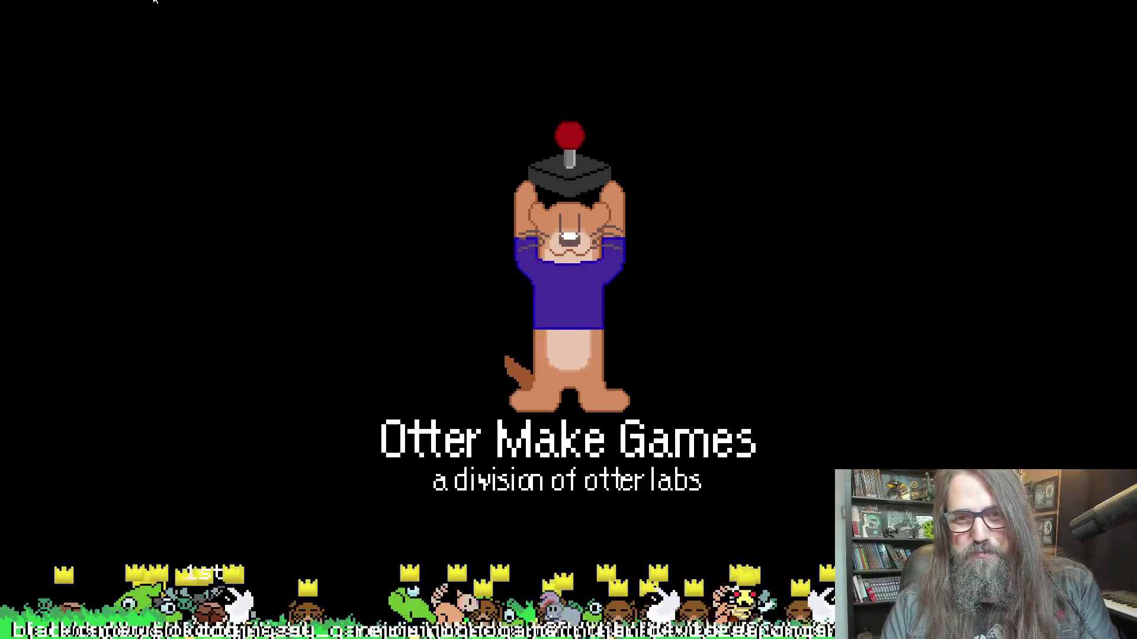
# Continue the saved game, run the dog through the cave to a dash door, then exit fullscreen
pyautogui.press('Return')
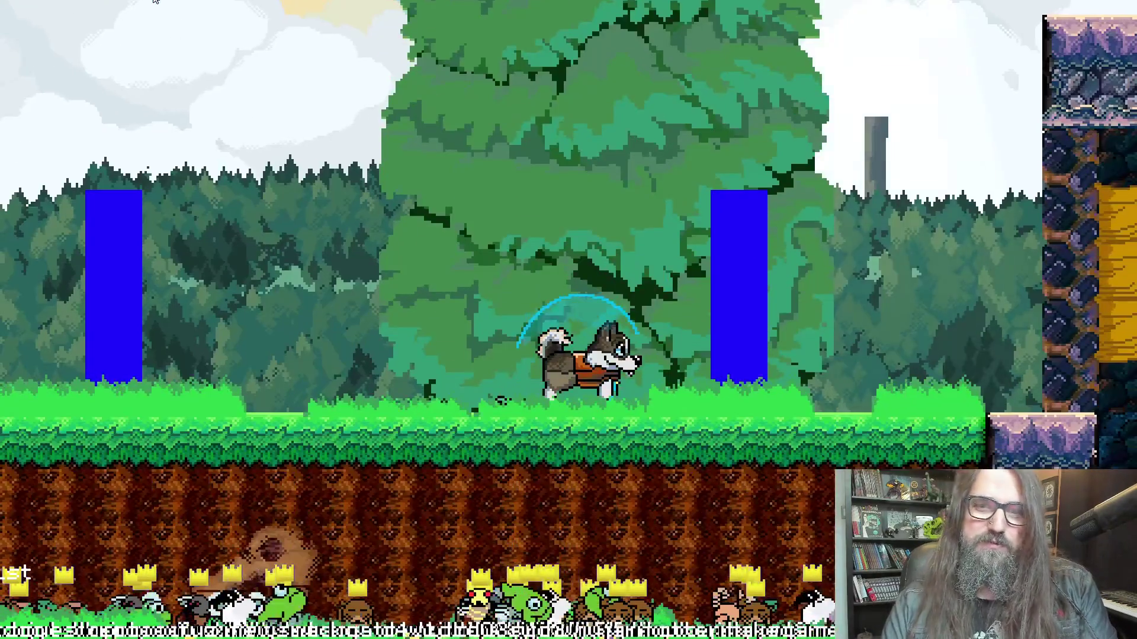
pyautogui.press('Right')
pyautogui.press('Right')
pyautogui.press('Right')
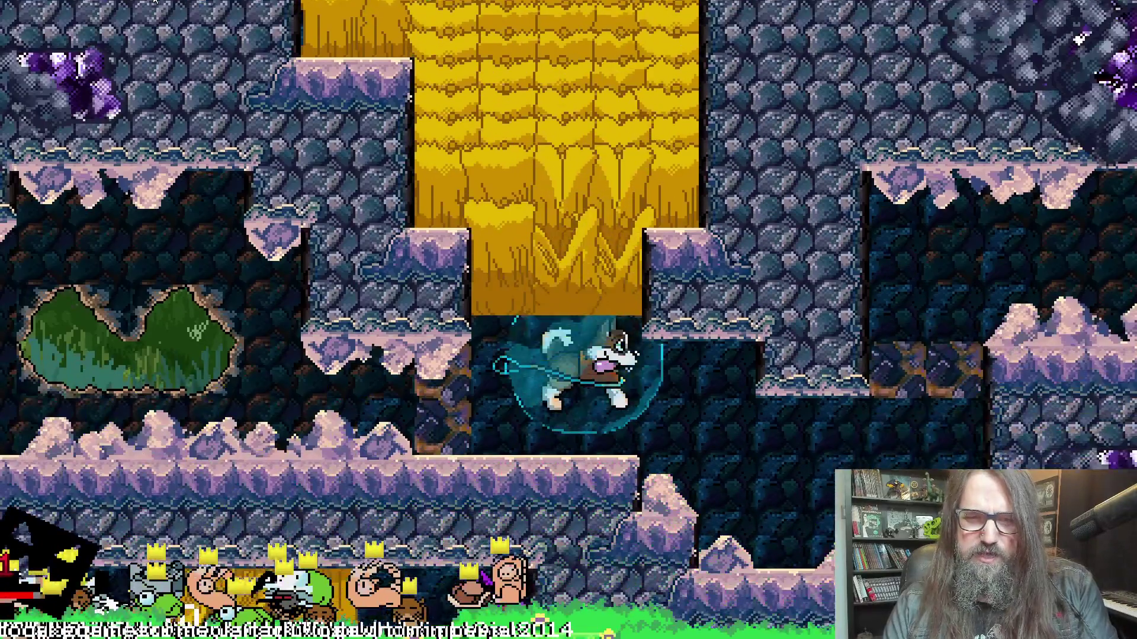
pyautogui.press('Left')
pyautogui.press('Right')
pyautogui.press('Right')
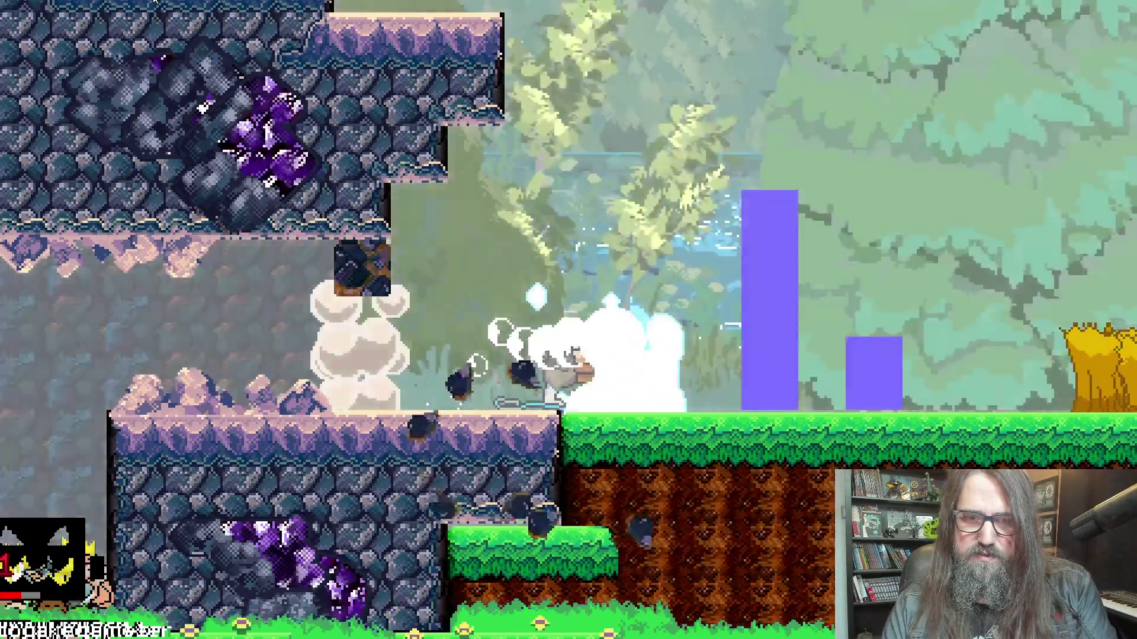
pyautogui.press('k')
pyautogui.press('k')
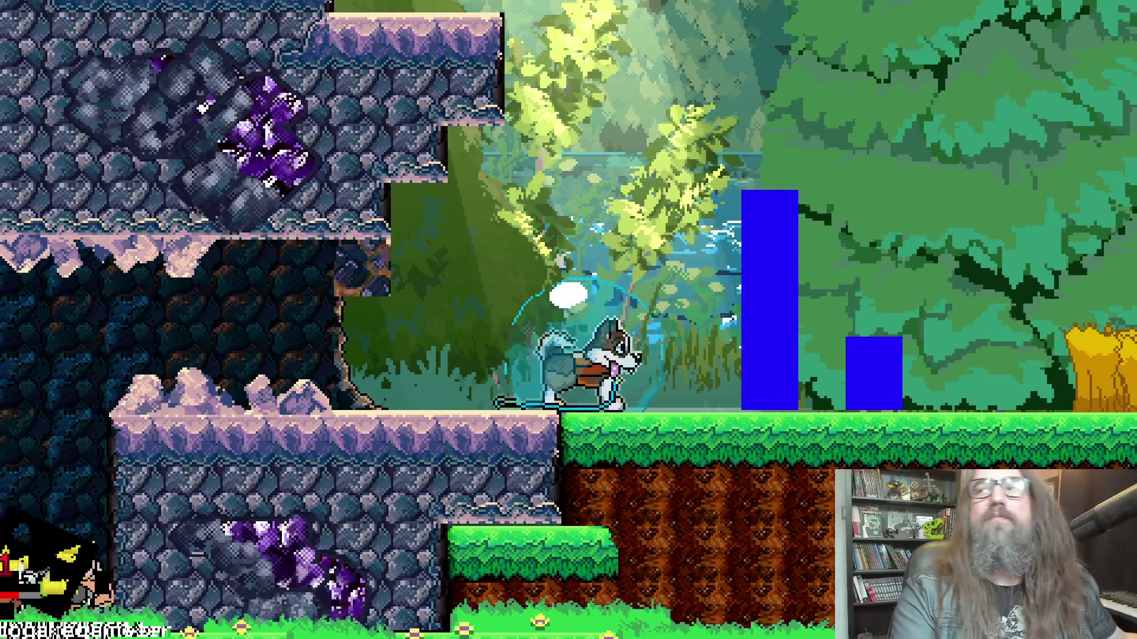
pyautogui.hotkey('alt', 'Return')
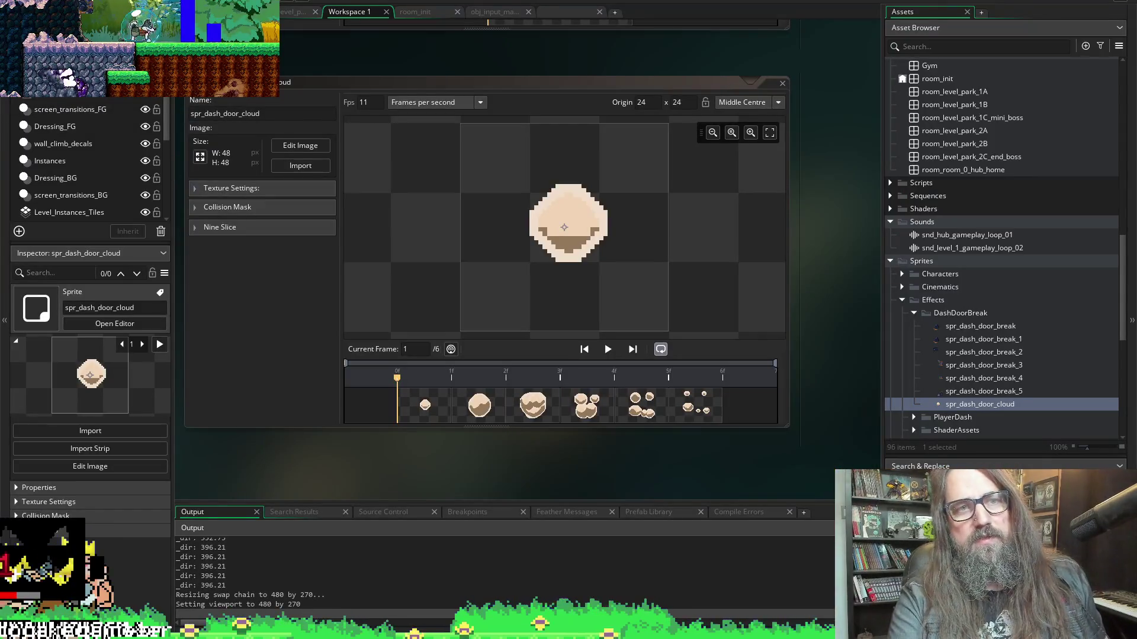
# Close the game, preview the spr_dash_door_cloud animation, and rebuild the game to its title screen
pyautogui.hotkey('alt', 'Tab')
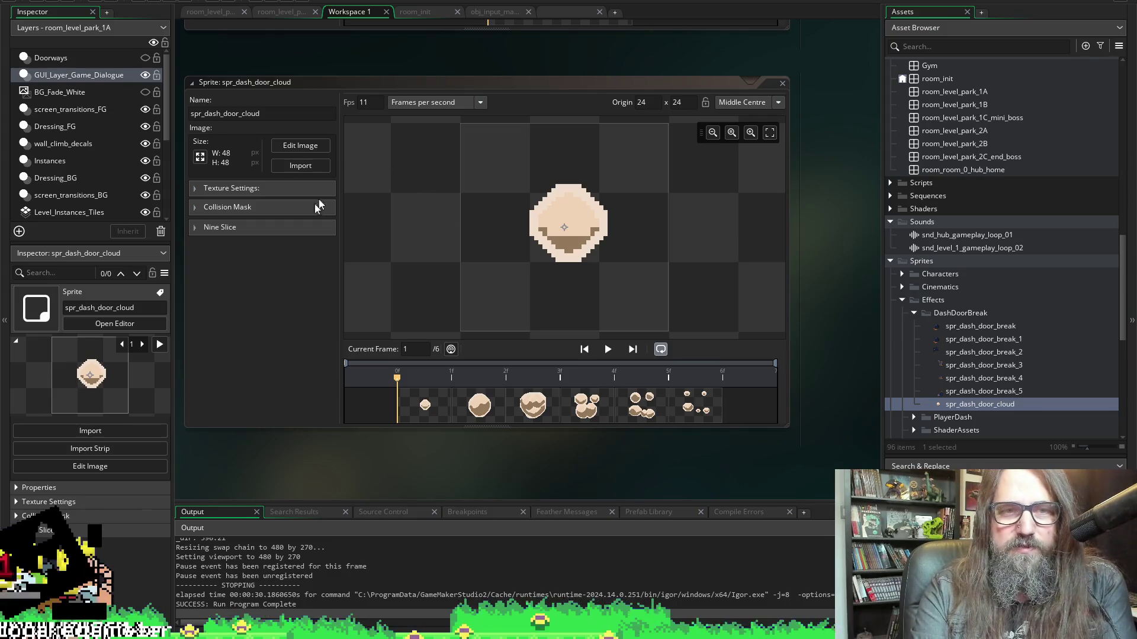
pyautogui.click(607, 350)
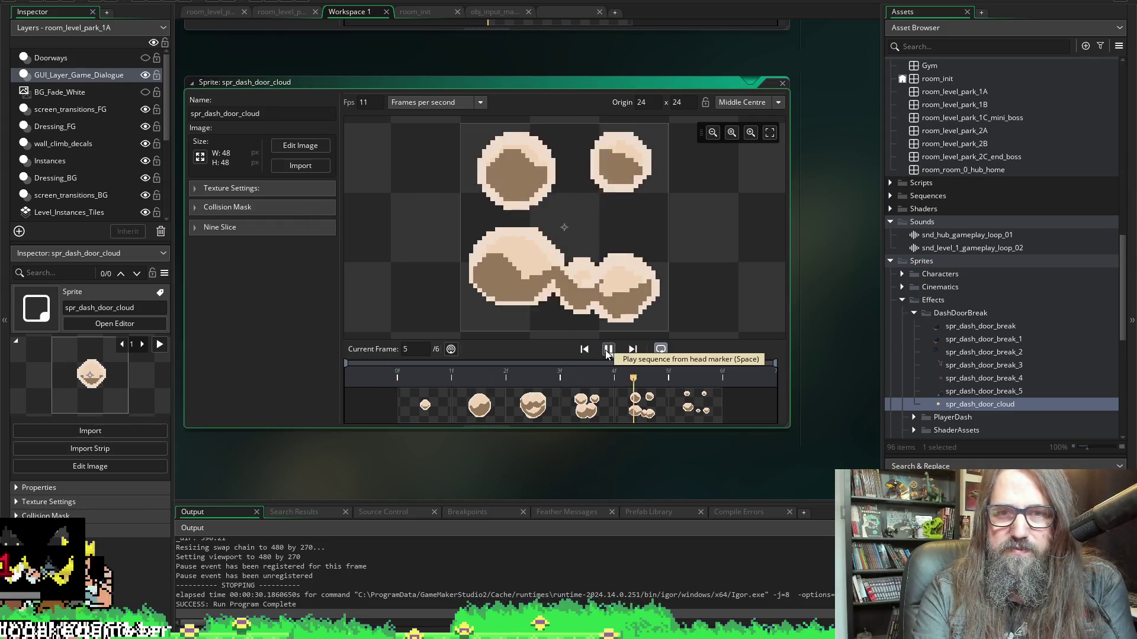
pyautogui.click(607, 351)
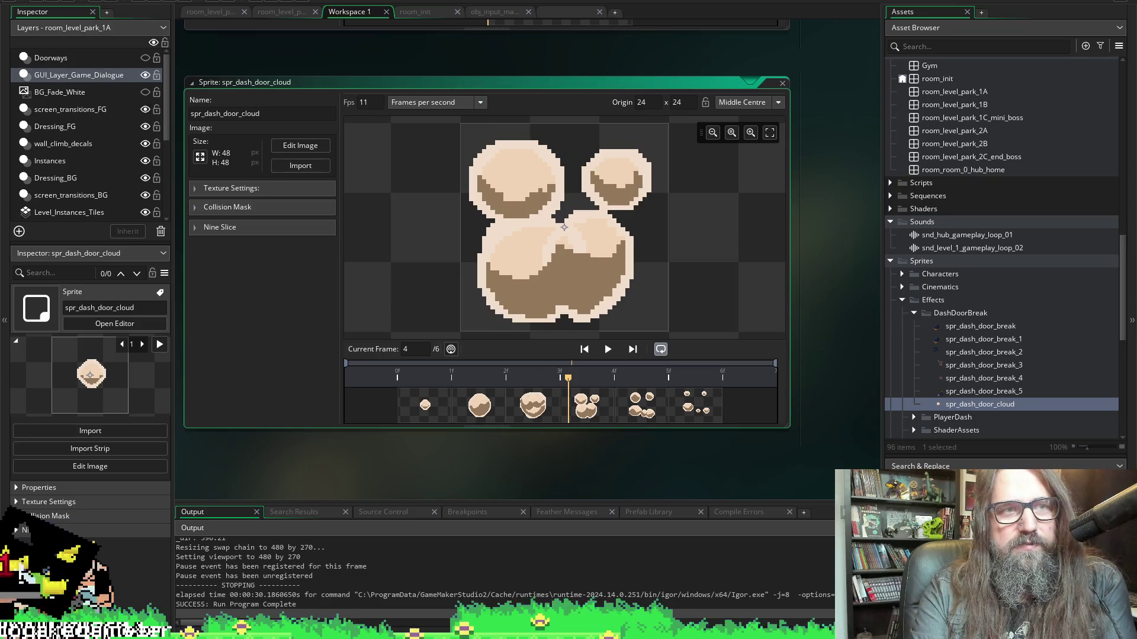
pyautogui.click(152, 2)
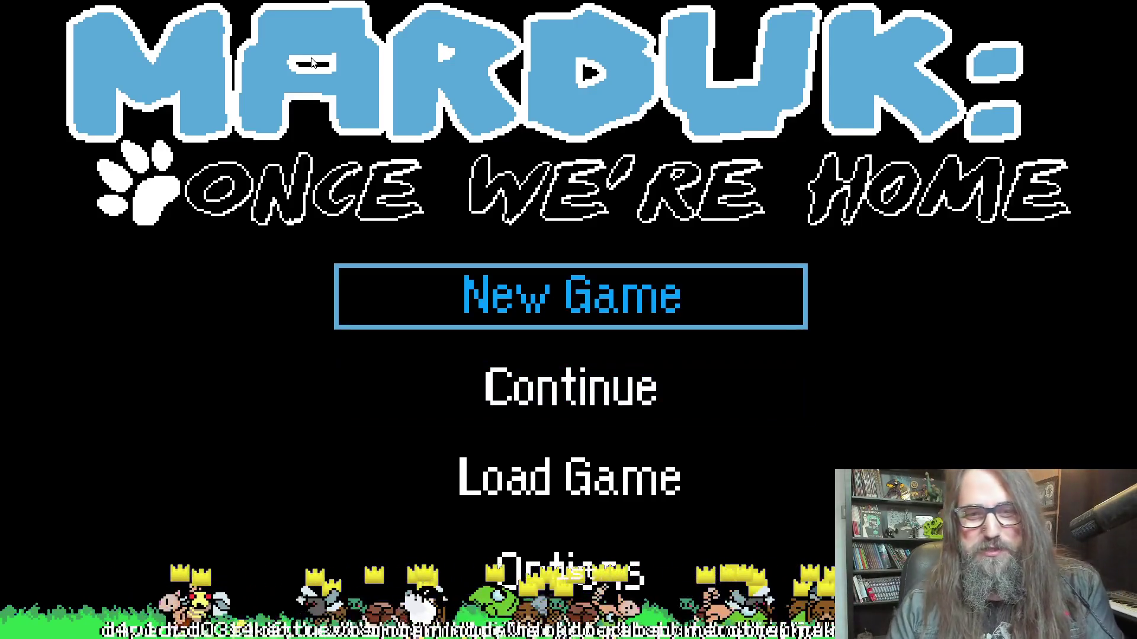
# Continue the saved game, play through the cave's dash doors, and return to the sprite editor
pyautogui.press('Down')
pyautogui.press('Return')
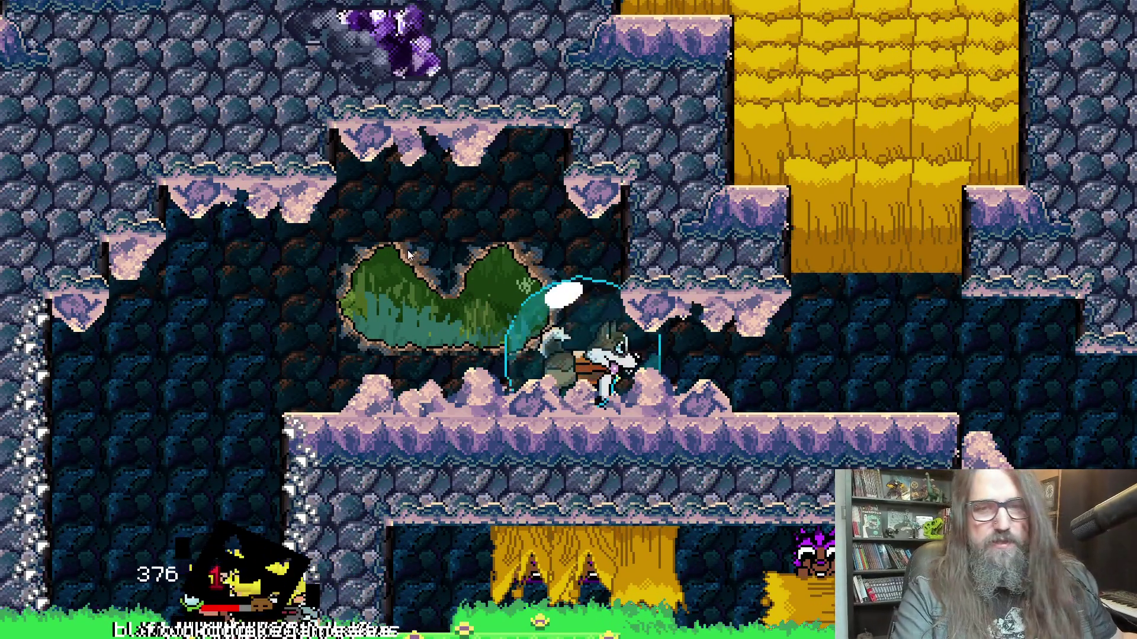
pyautogui.hotkey('alt', 'Tab')
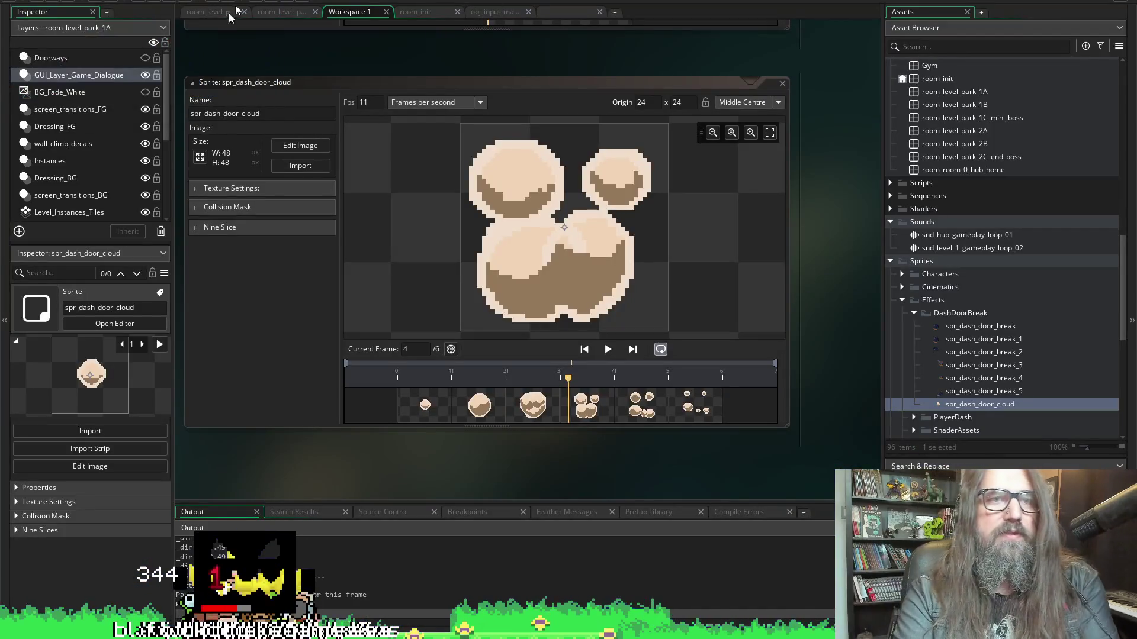
# In the Create event, change line 55's part_type_life from 40, 40 to 30, 30
pyautogui.click(566, 15)
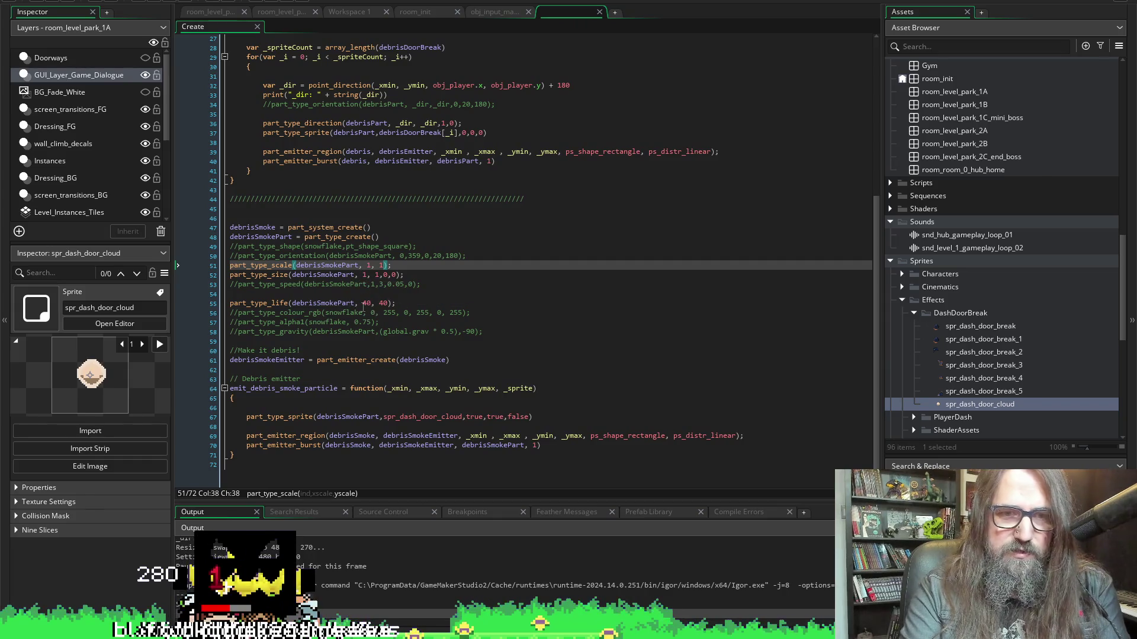
pyautogui.click(368, 303)
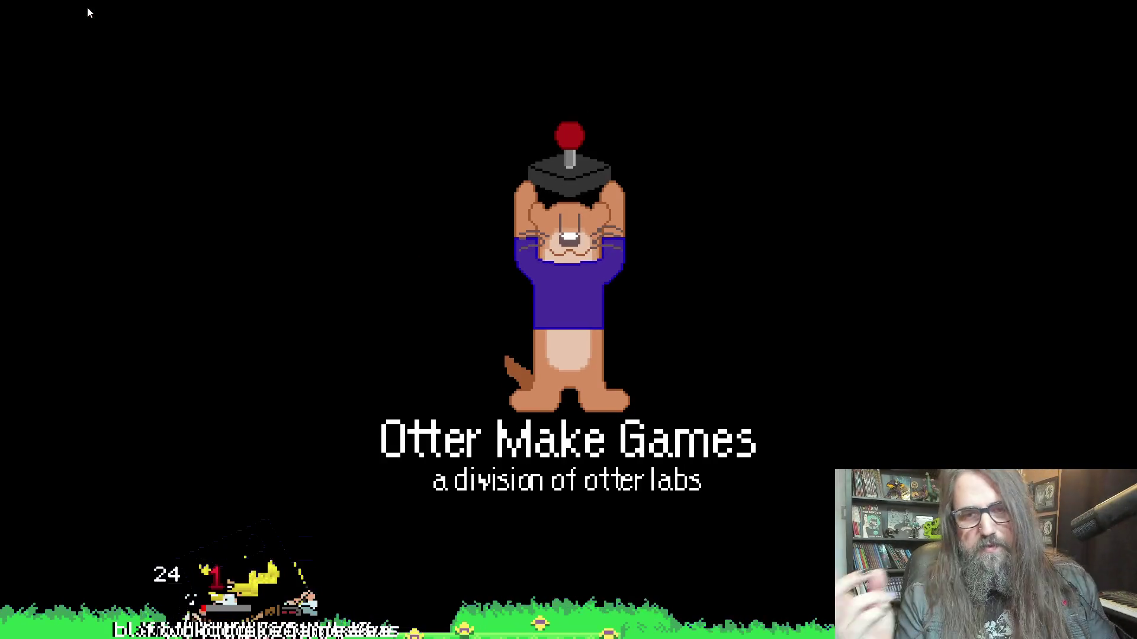
# Continue the saved game and dash through the cave's first breakable gold blocks
pyautogui.press('Down')
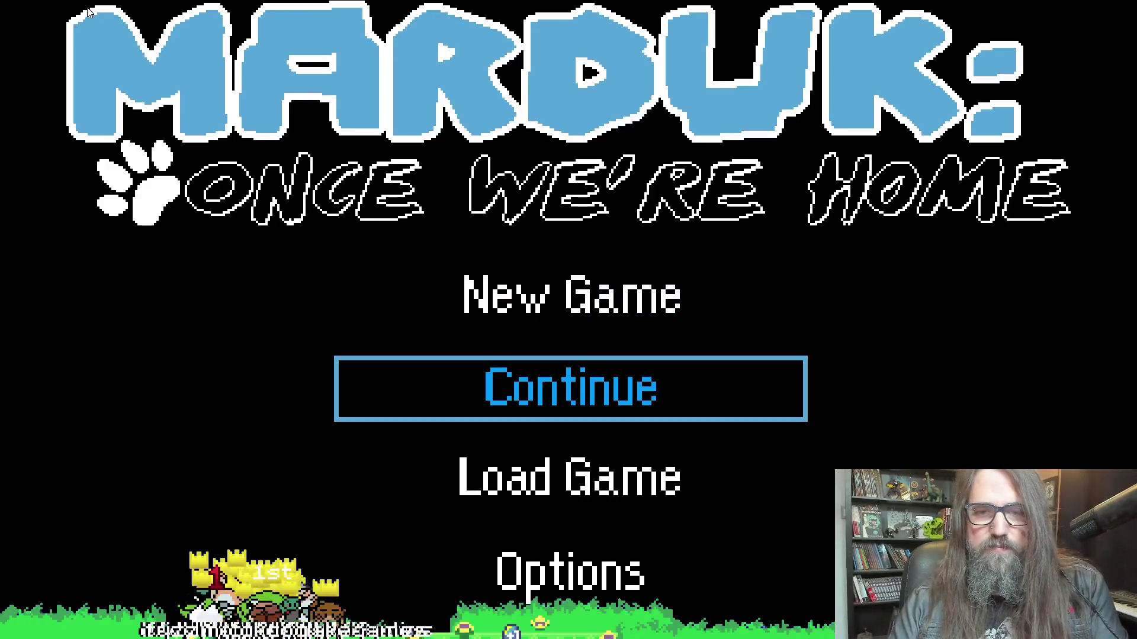
pyautogui.press('Return')
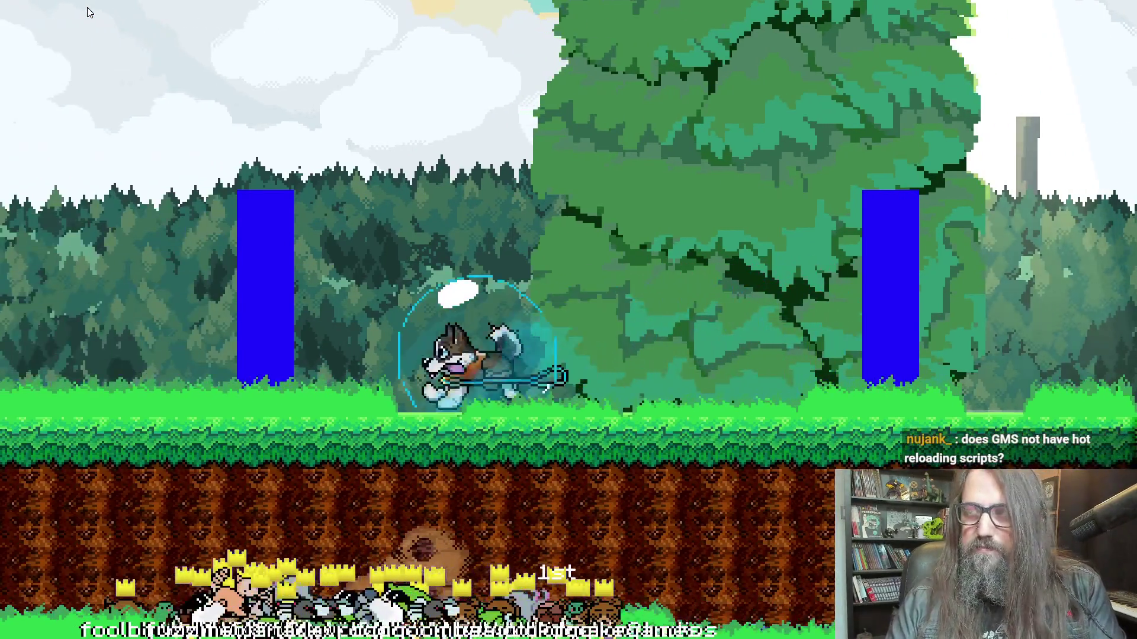
pyautogui.press('Right')
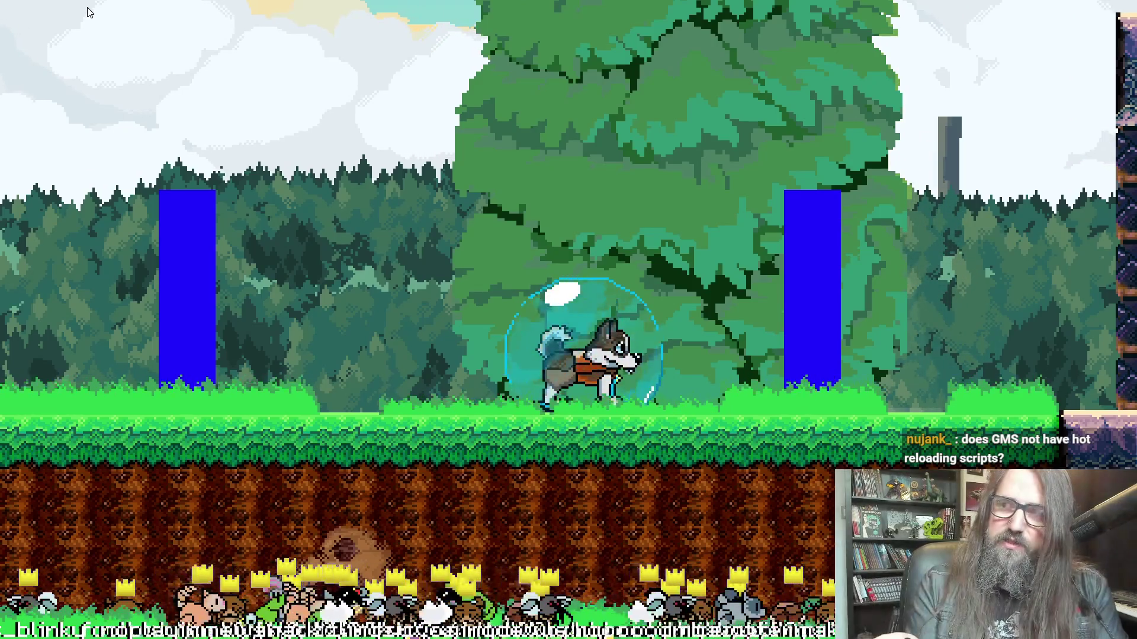
pyautogui.press('Right')
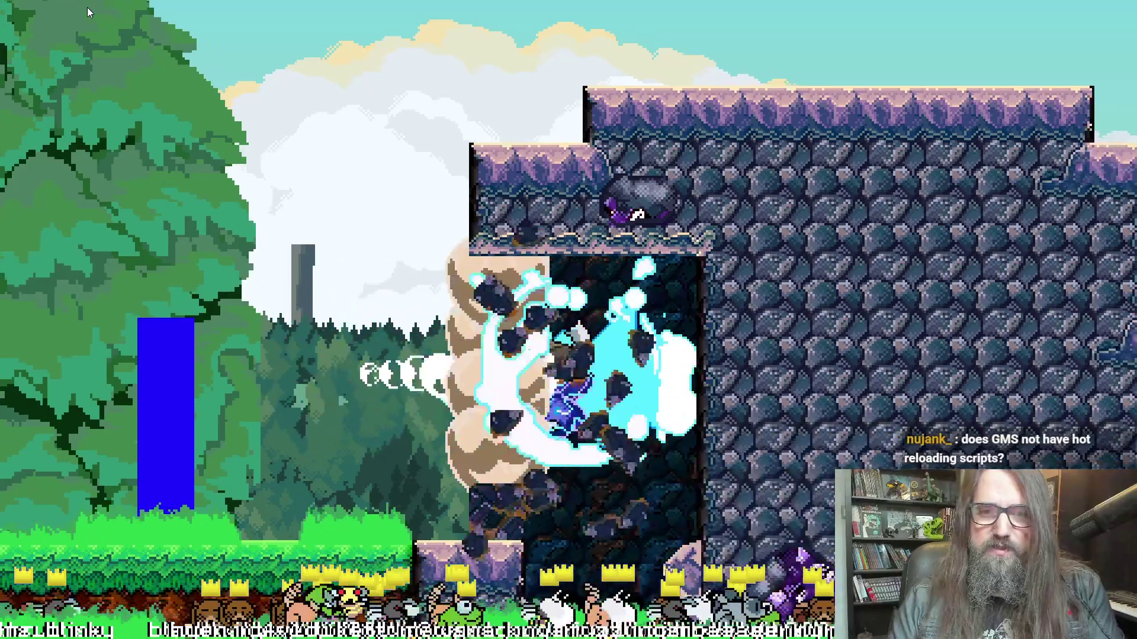
pyautogui.press('Right')
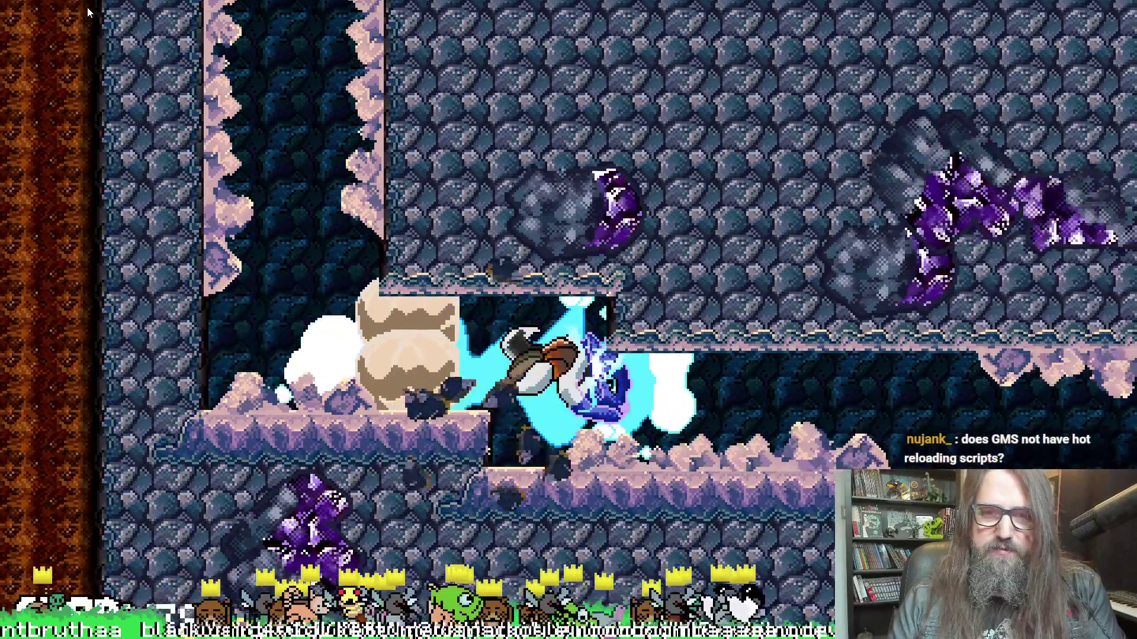
pyautogui.press('Right')
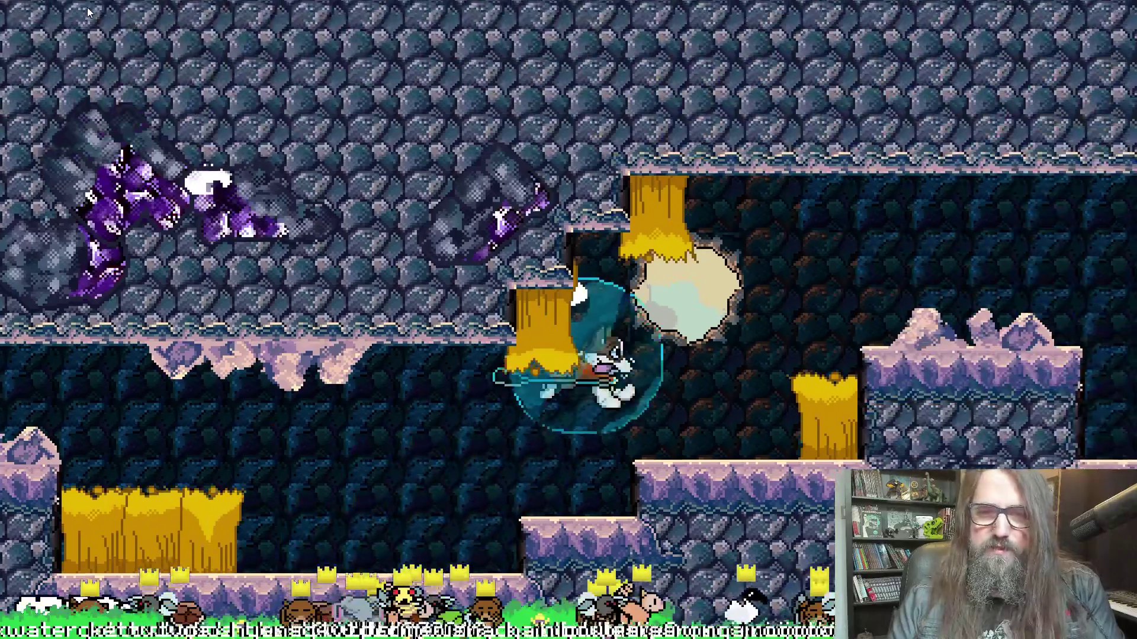
# Smash more blocks to check the smoke clouds, exit to the forest, and close the game
pyautogui.press('Right')
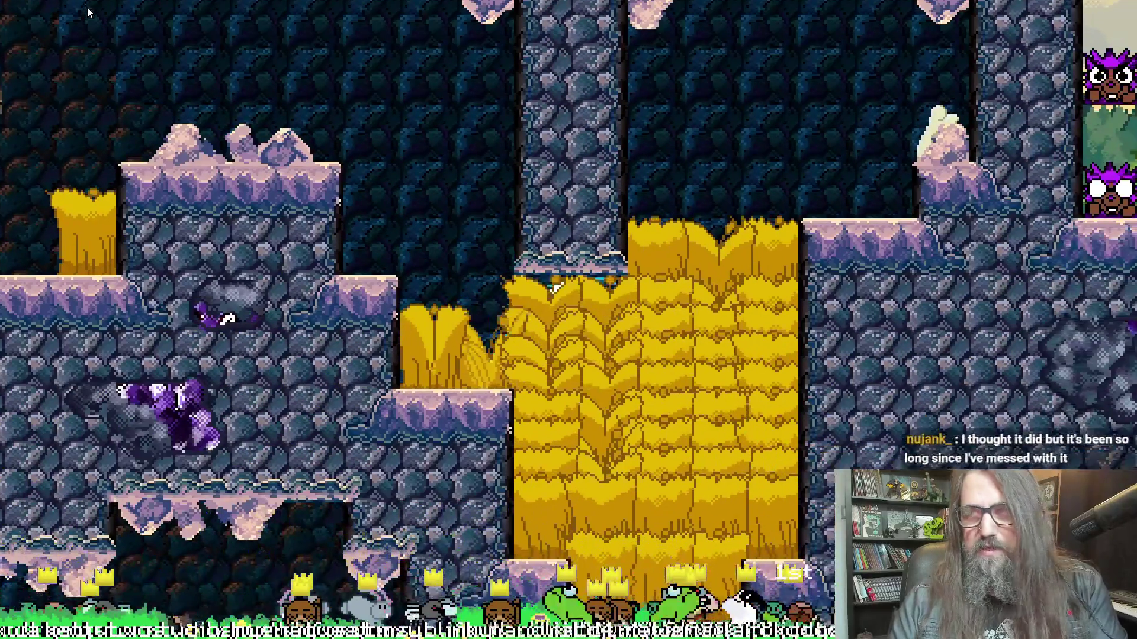
pyautogui.press('Left')
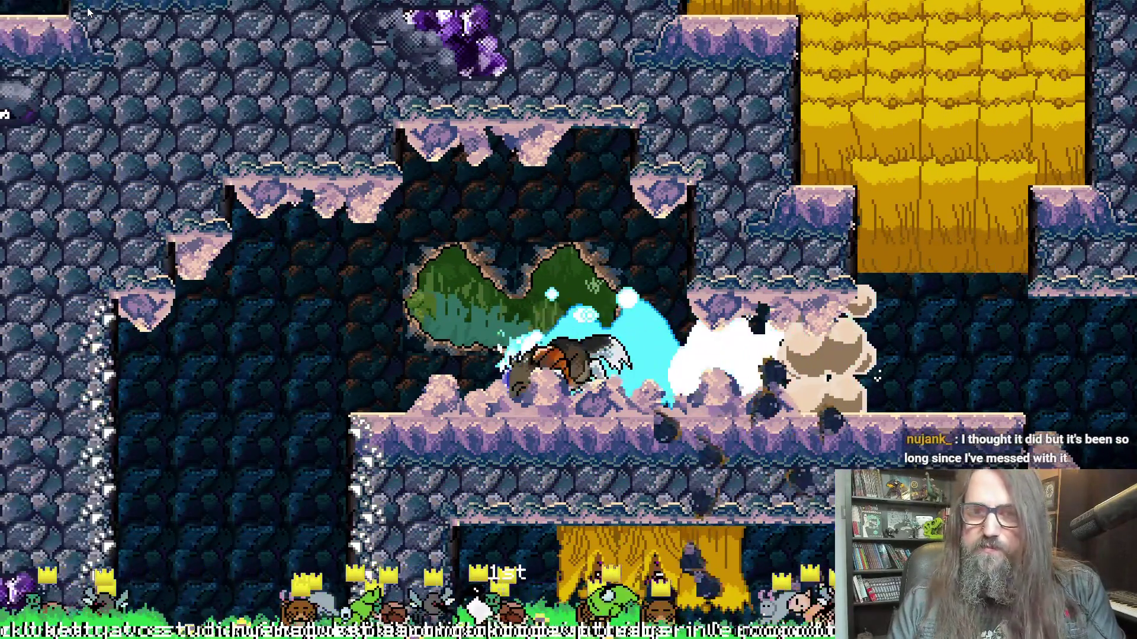
pyautogui.press('Right')
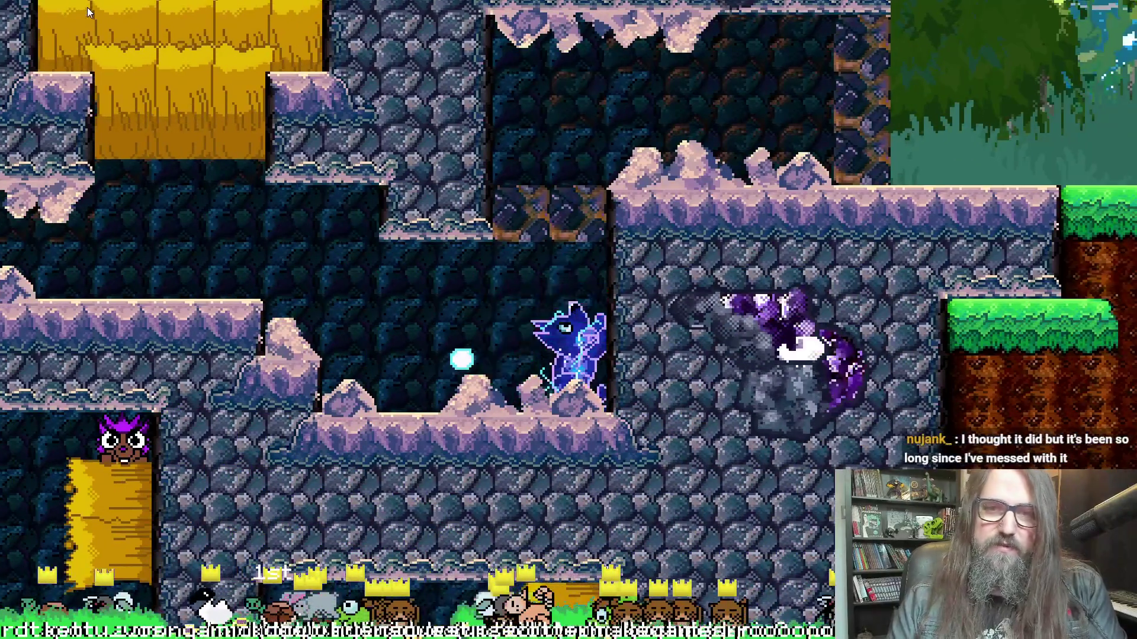
pyautogui.press('Right')
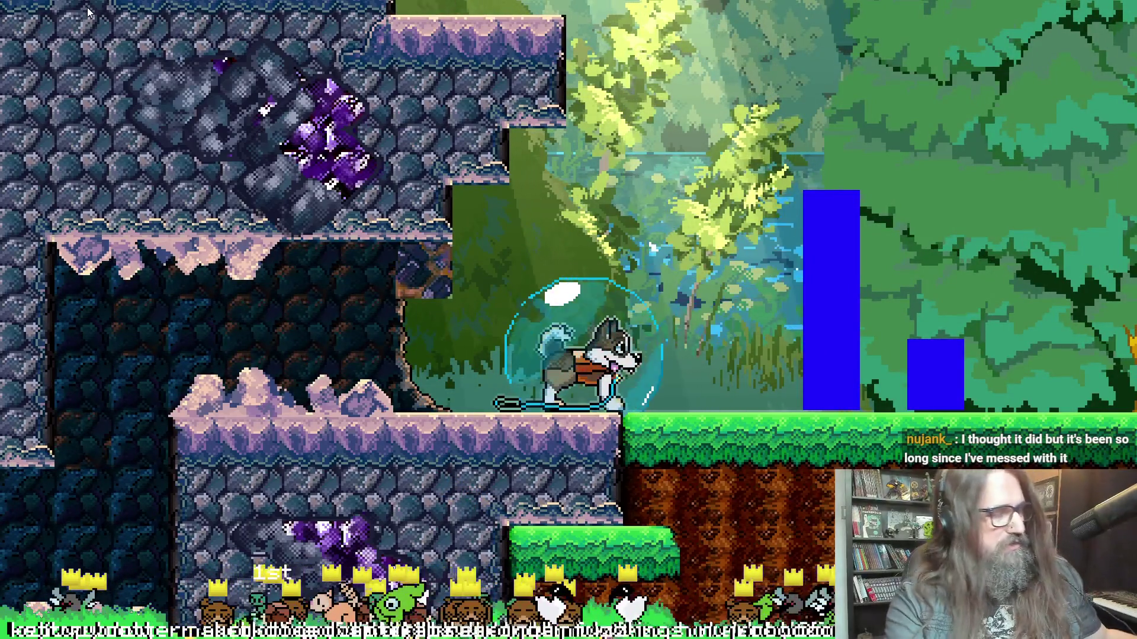
pyautogui.hotkey('alt', 'Tab')
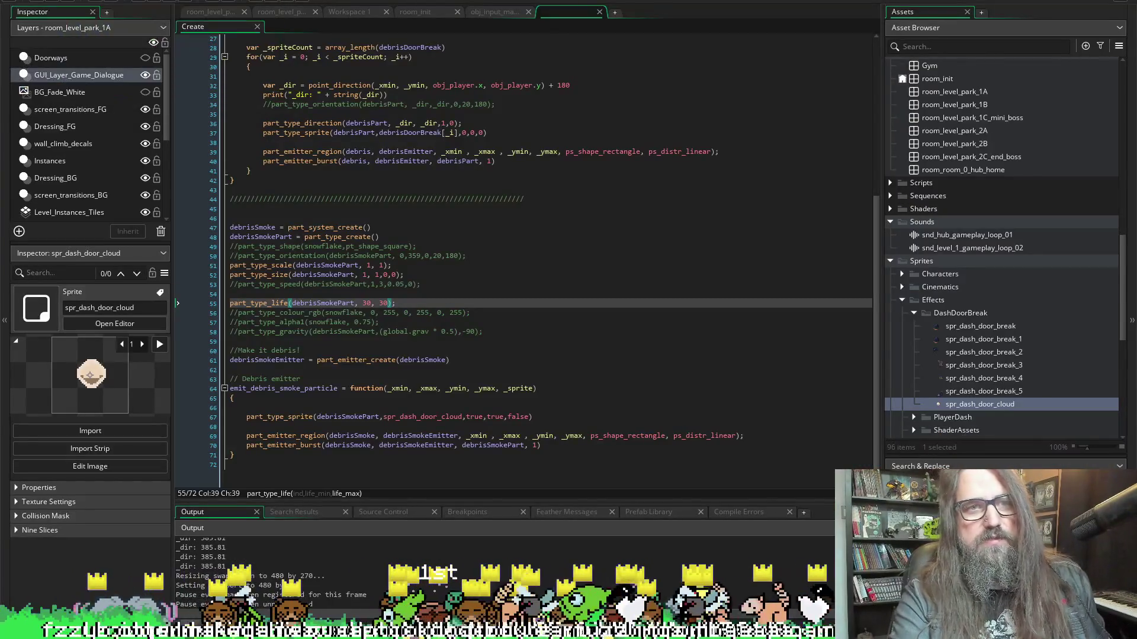
# Edit the line 55 smoke lifetime values from 30 to 35
pyautogui.click(363, 303)
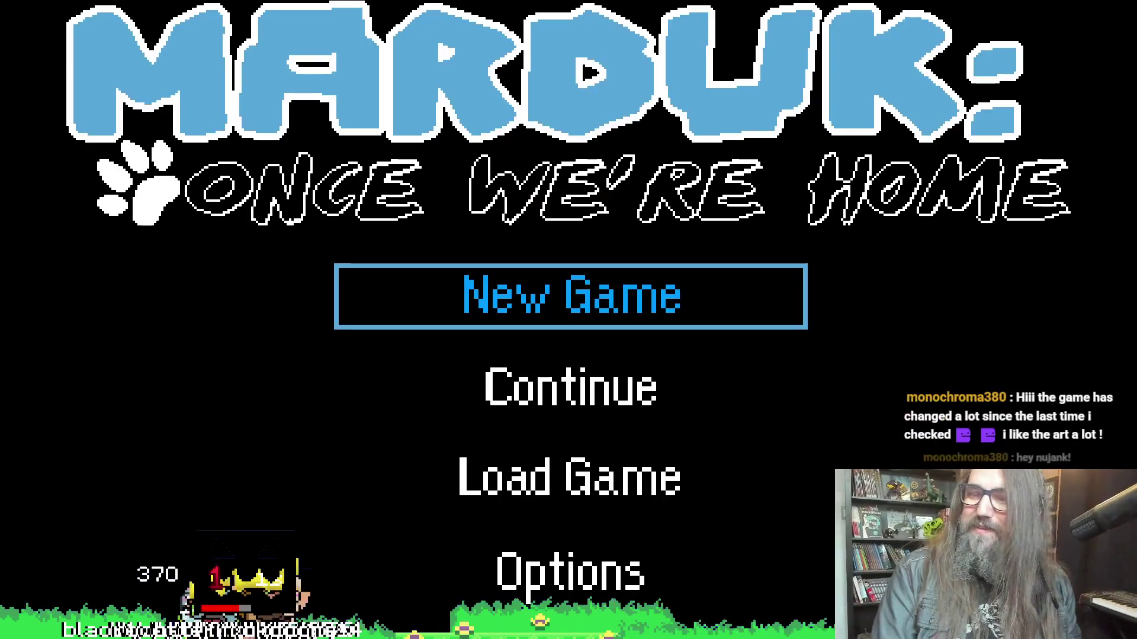
# Continue the saved game and smash through the cave's breakable rock blocks
pyautogui.press('Down')
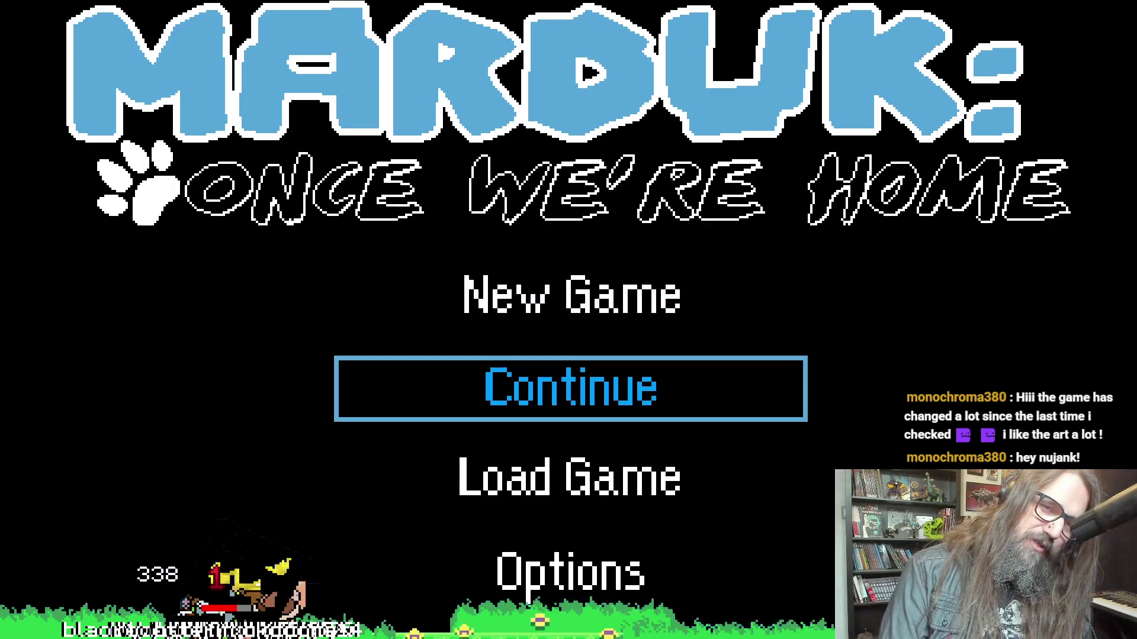
pyautogui.press('Return')
pyautogui.press('Right')
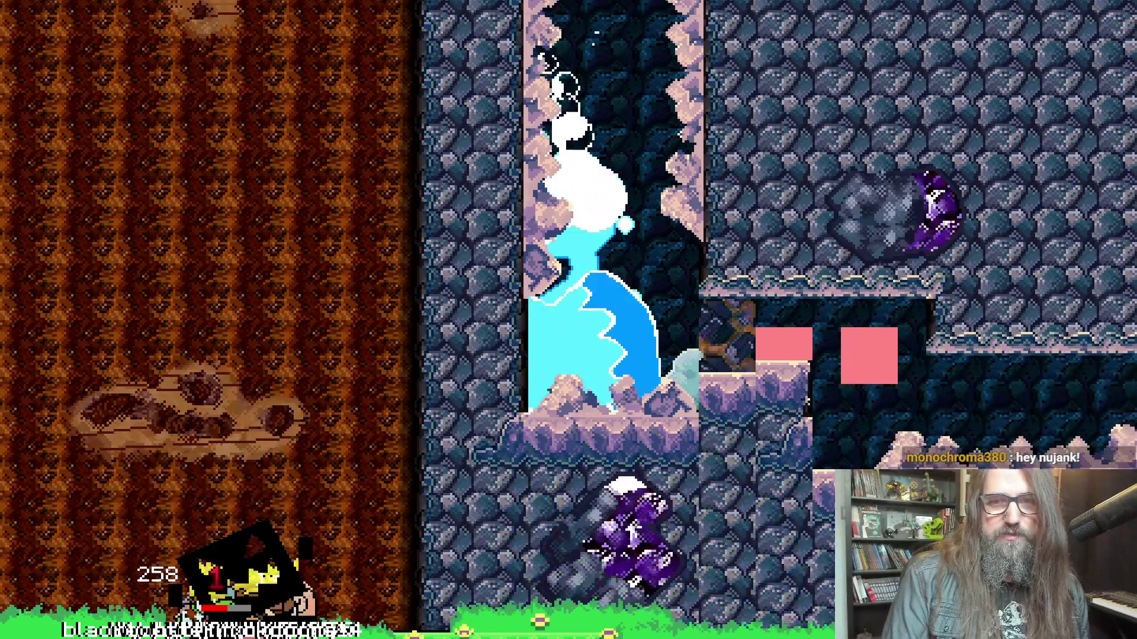
pyautogui.press('Right')
pyautogui.press('Right')
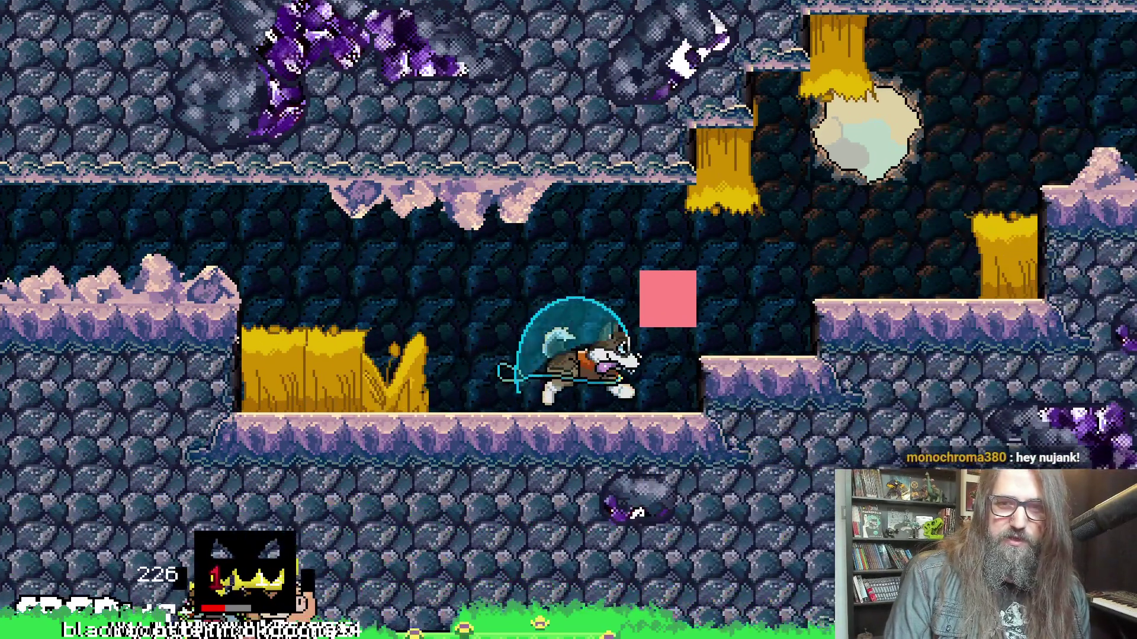
pyautogui.press('Right')
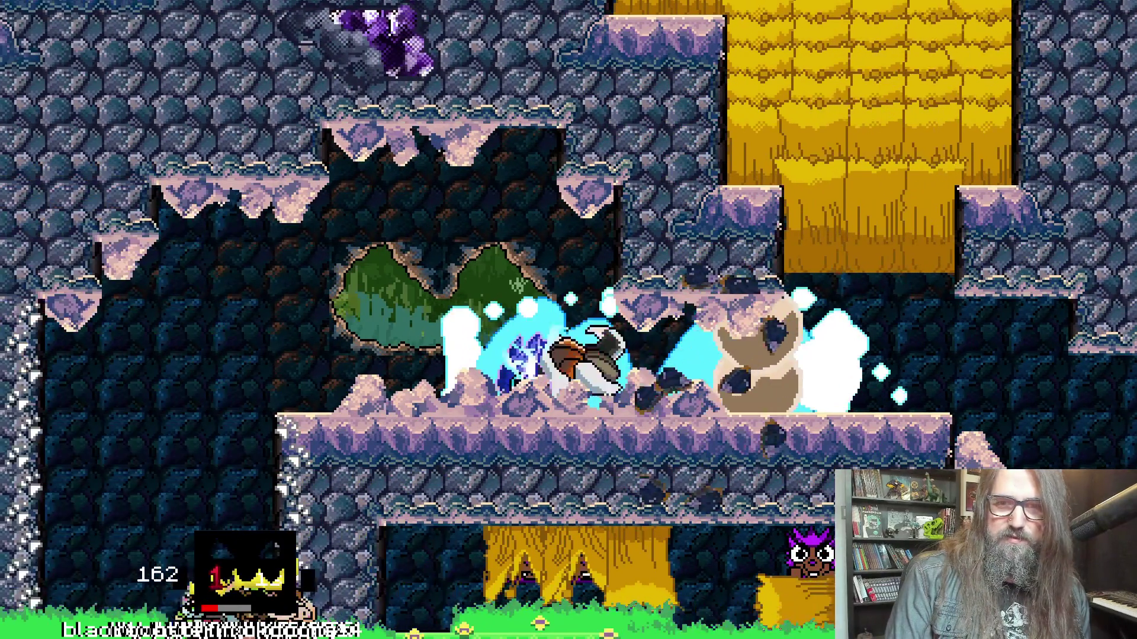
pyautogui.press('Right')
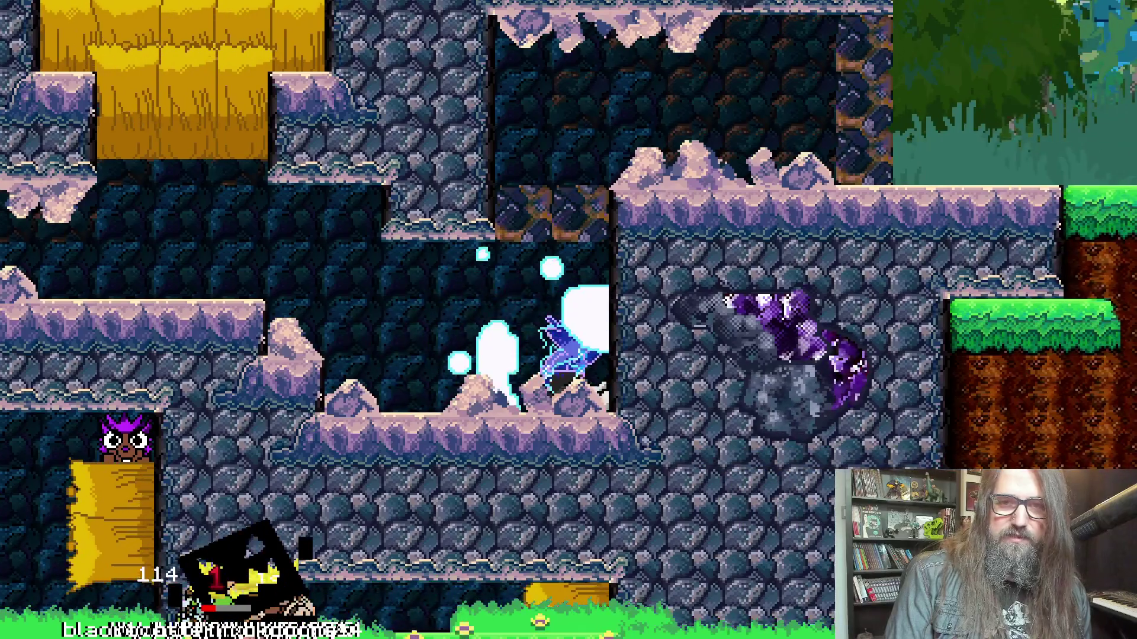
# Charge through more blocks, drop to the lower cave, reach the forest, and open the pause map
pyautogui.press('Right')
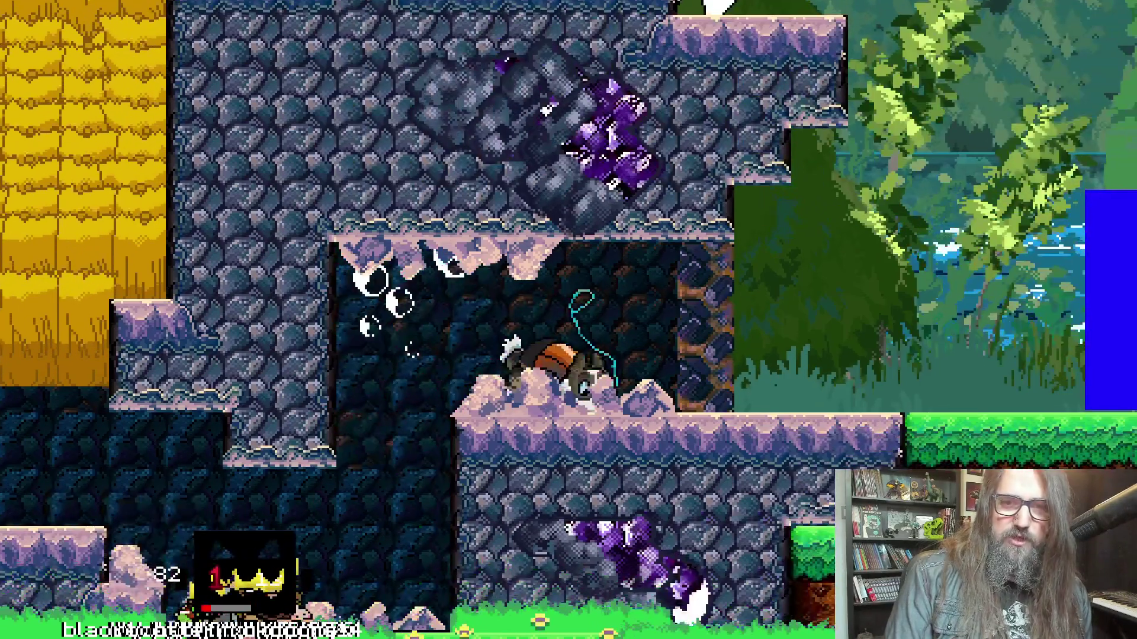
pyautogui.press('Left')
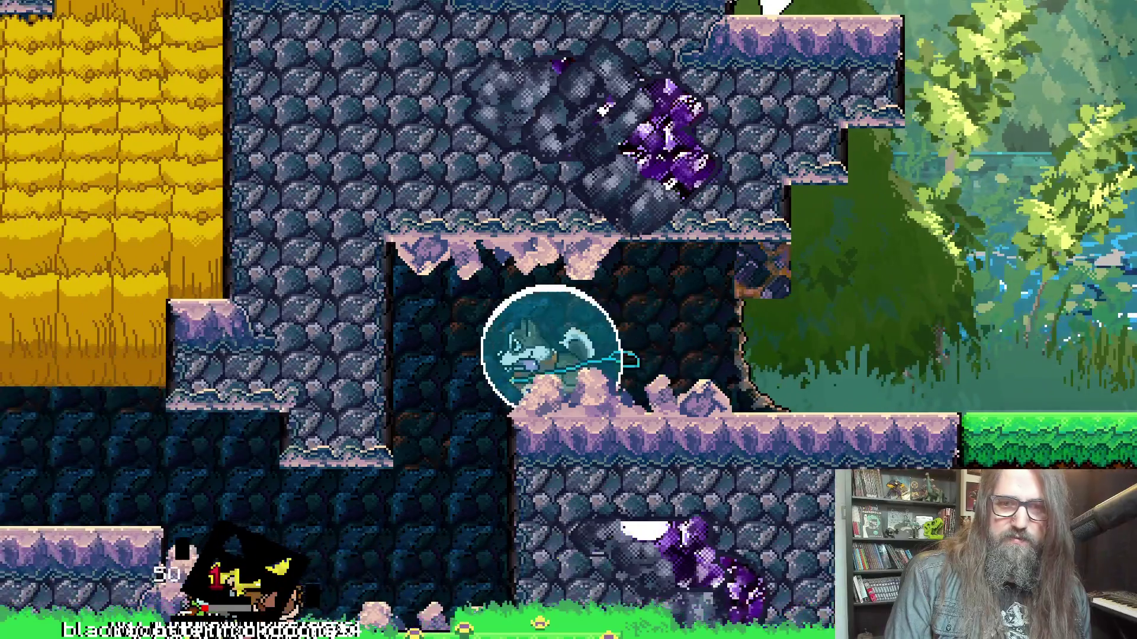
pyautogui.press('Left')
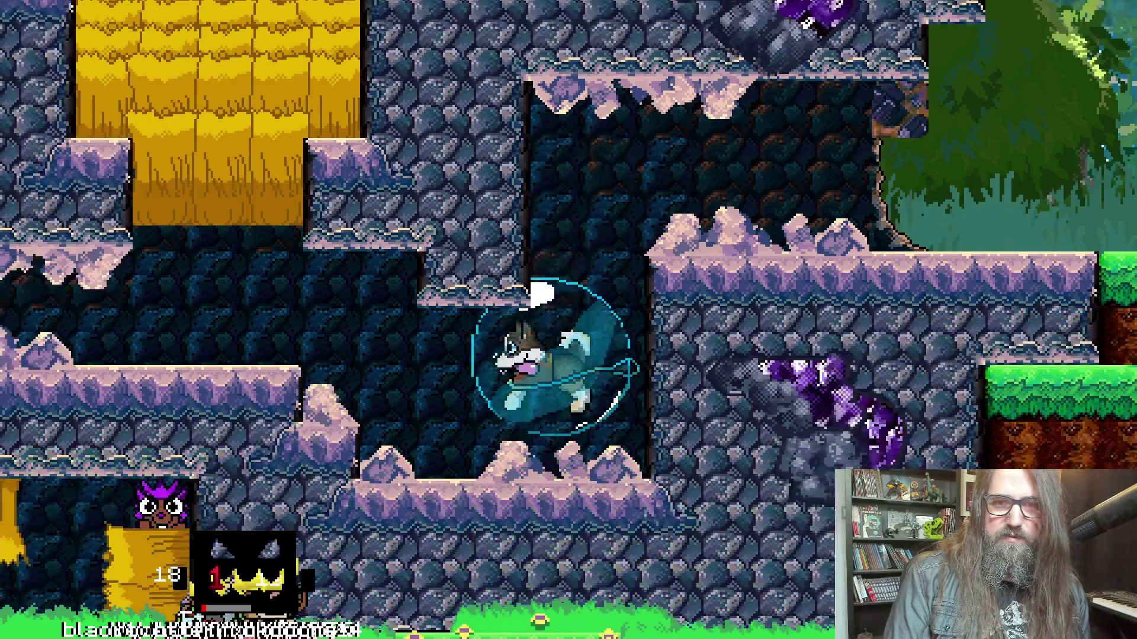
pyautogui.press('Right')
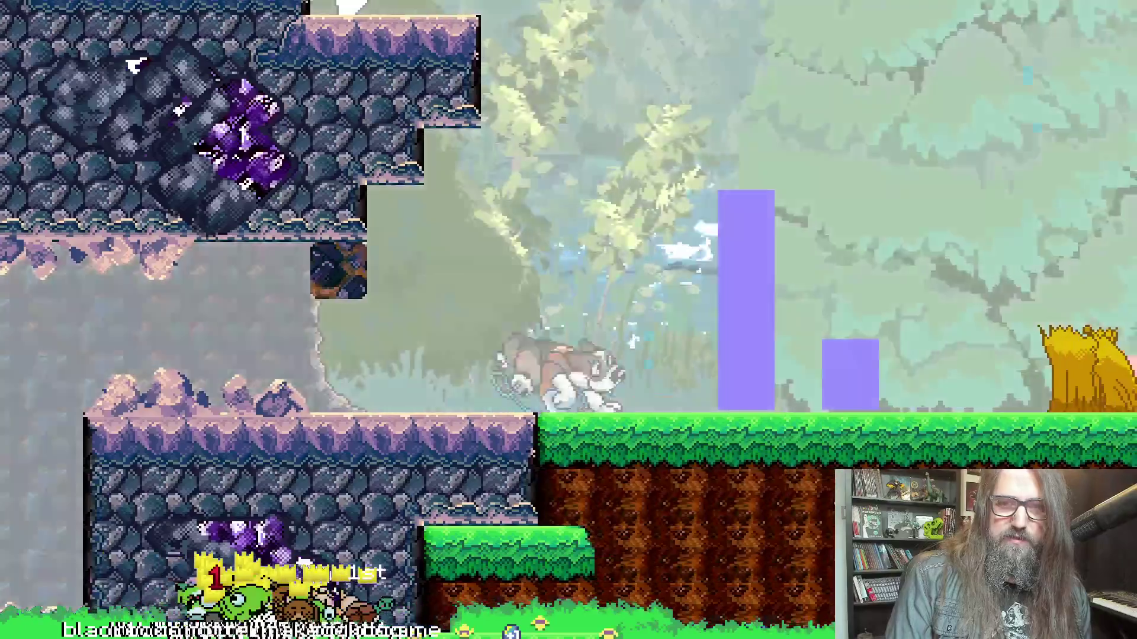
pyautogui.press('Escape')
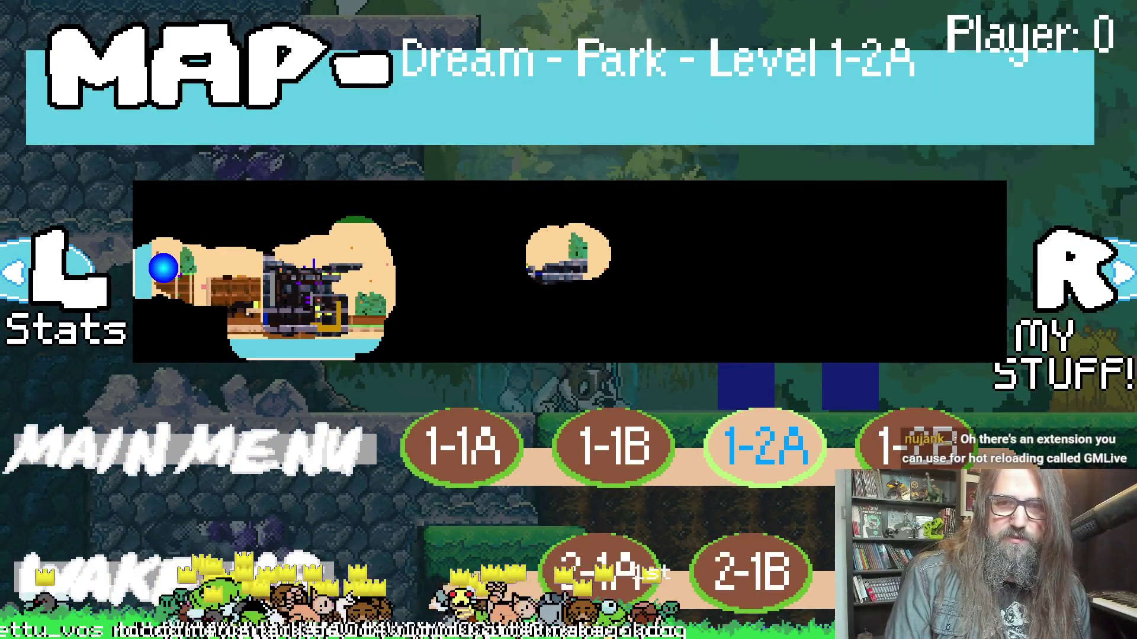